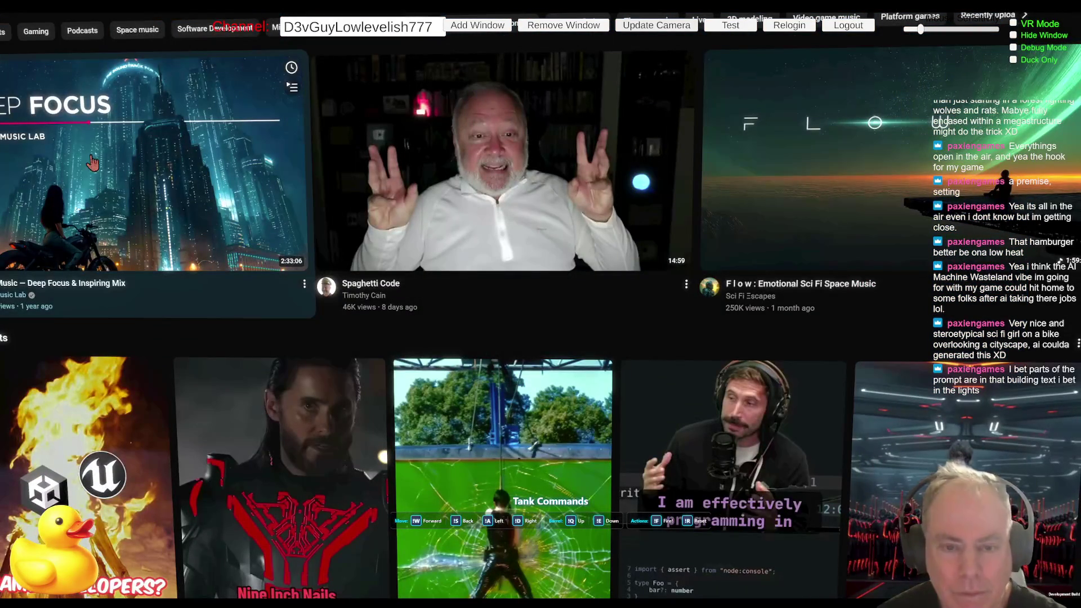
# Open the Deep Focus mix and the programmer video in new tabs, then pause the city music video.
pyautogui.rightClick(128, 176)
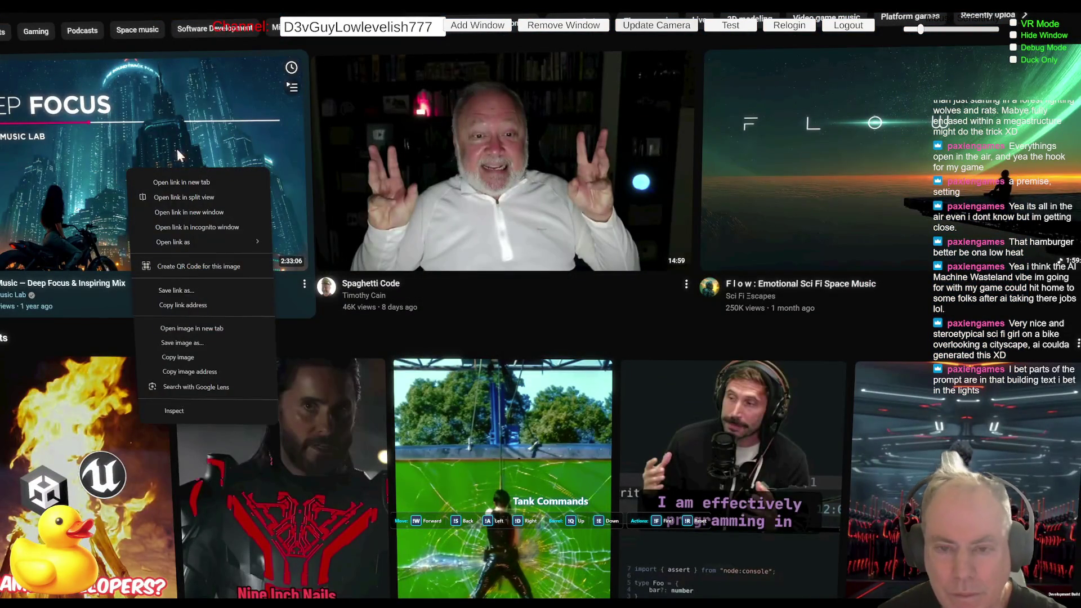
pyautogui.click(185, 185)
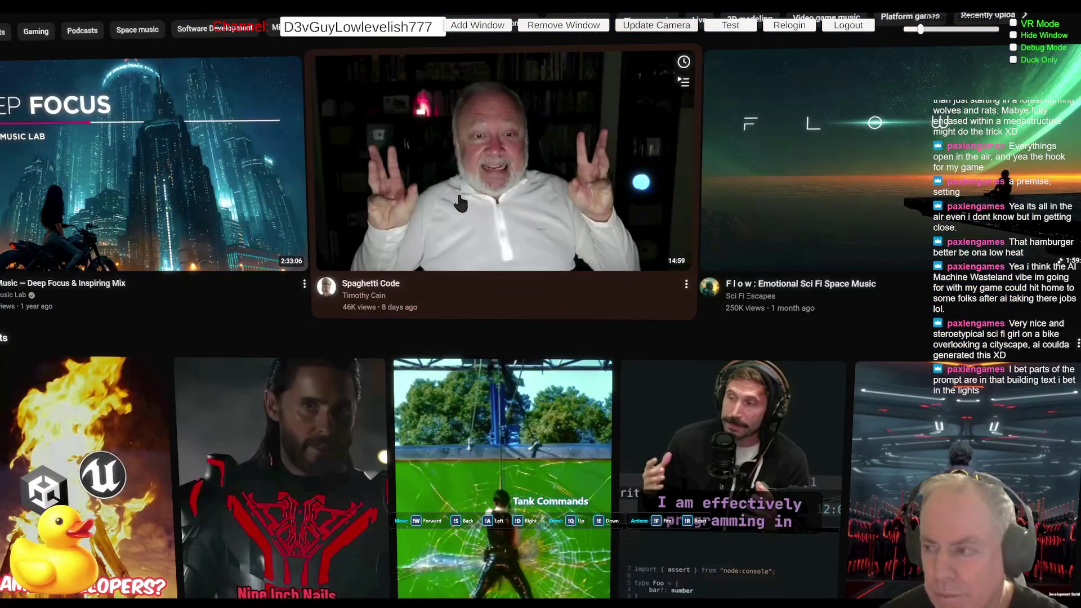
pyautogui.scroll(-1, 811, 307)
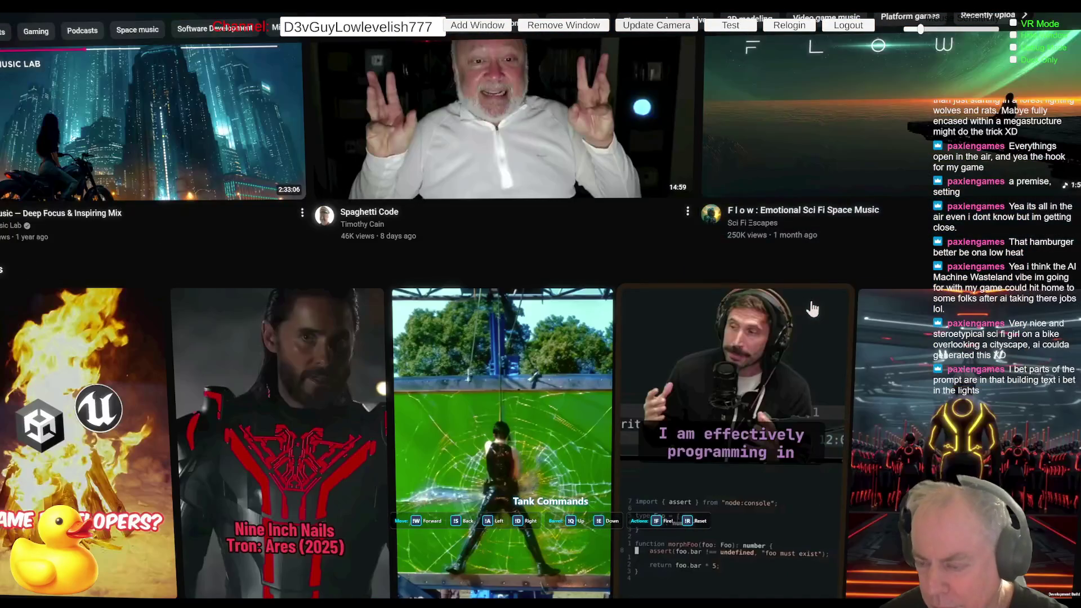
pyautogui.scroll(-1, 812, 309)
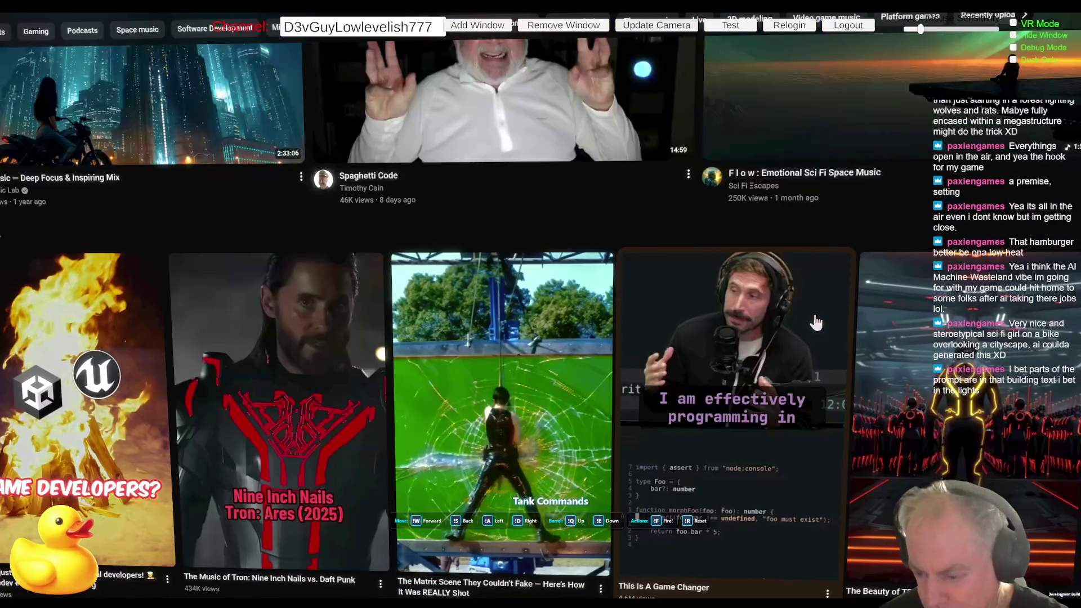
pyautogui.rightClick(743, 406)
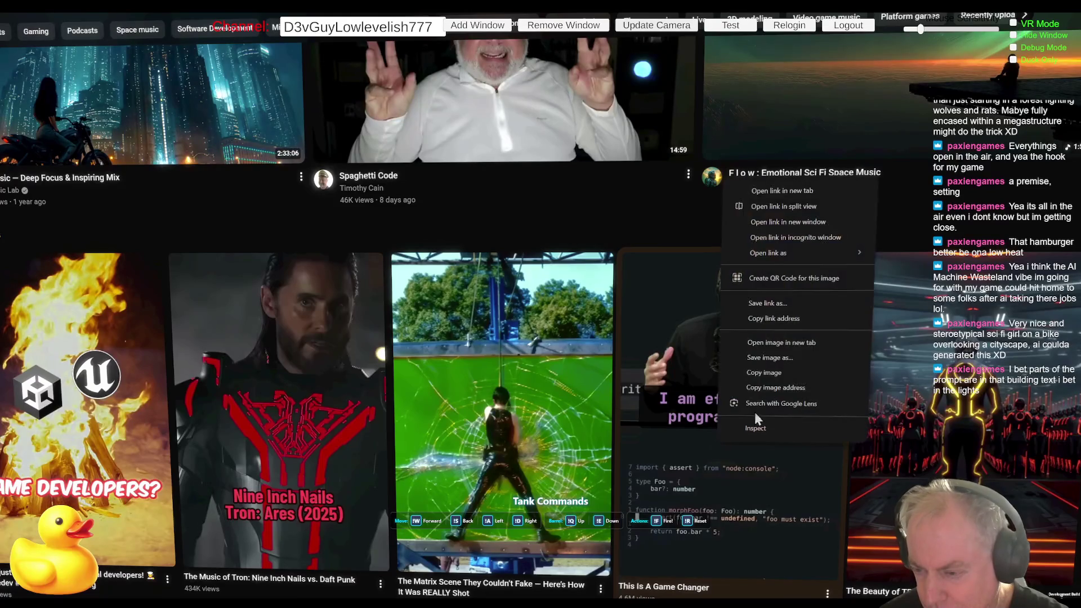
pyautogui.click(802, 191)
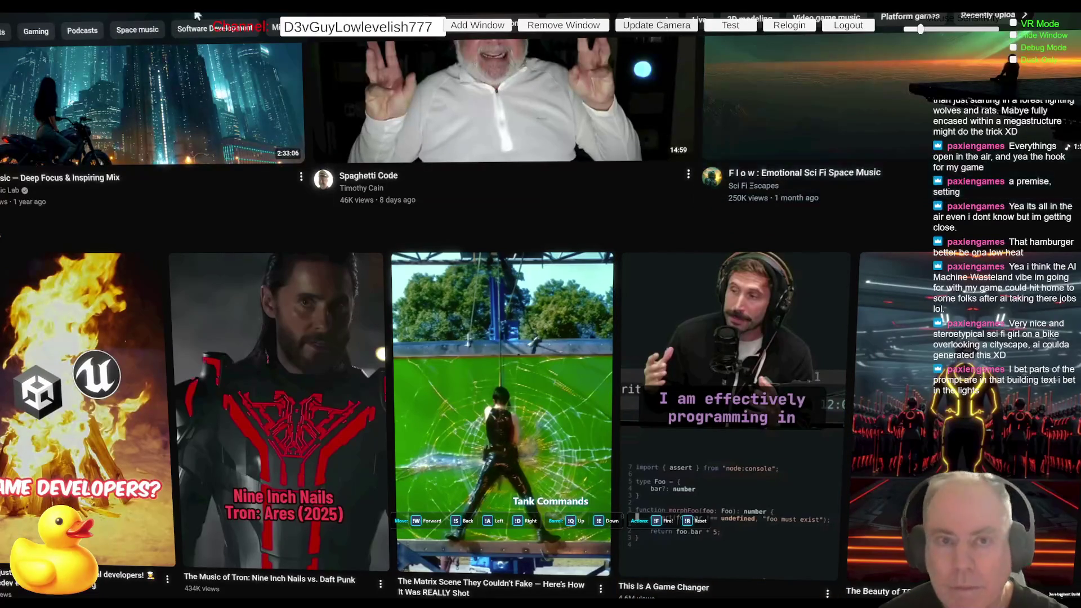
pyautogui.hotkey('ctrl', 'shift', 'Tab')
pyautogui.click(183, 143)
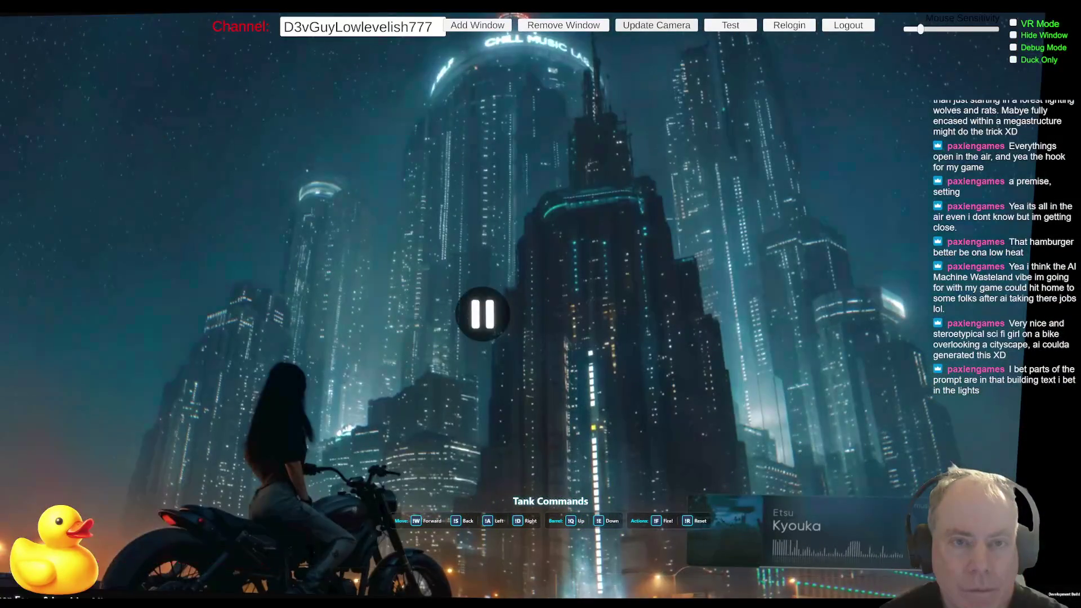
# Switch away from the music video tab back to the YouTube home feed.
pyautogui.hotkey('ctrl', 'shift', 'Tab')
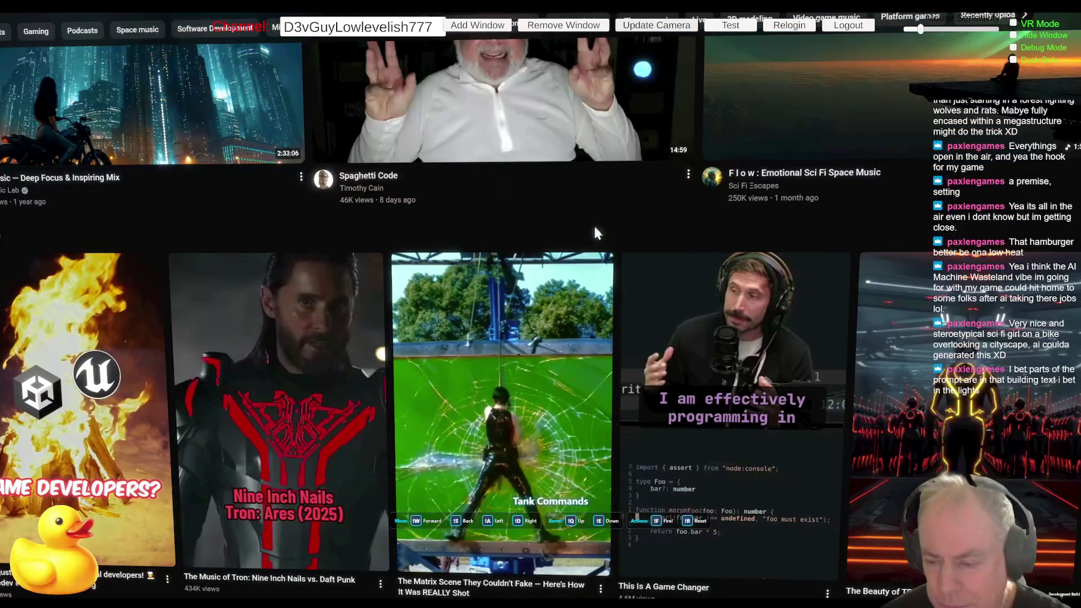
pyautogui.scroll(-2, 595, 236)
# Browse down the recommended videos, then bring up the search box showing recent searches with /.
pyautogui.scroll(-4, 597, 270)
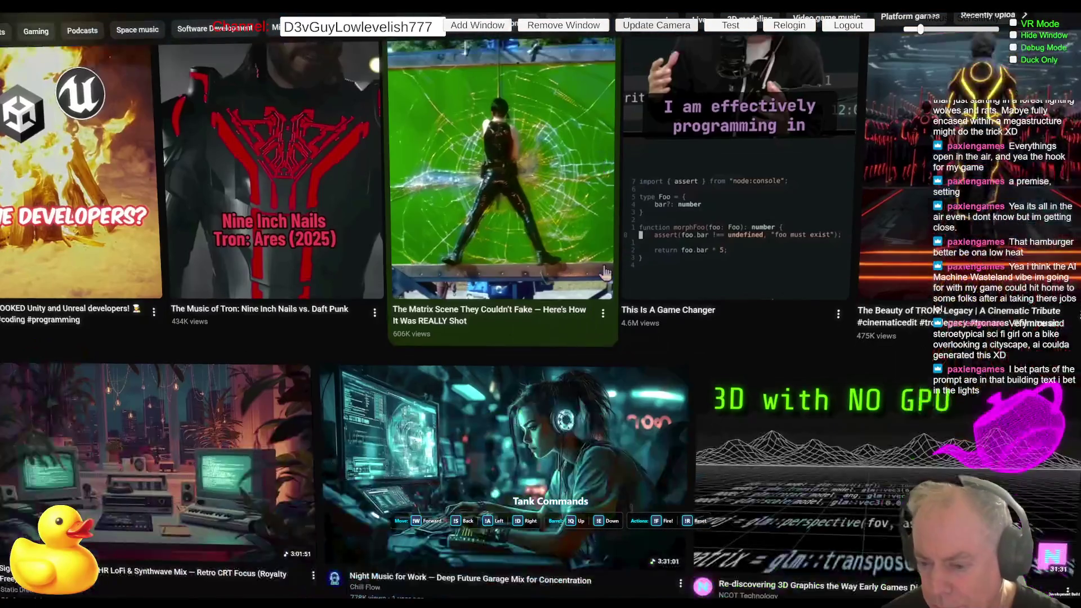
pyautogui.scroll(-5, 603, 275)
pyautogui.scroll(2, 599, 277)
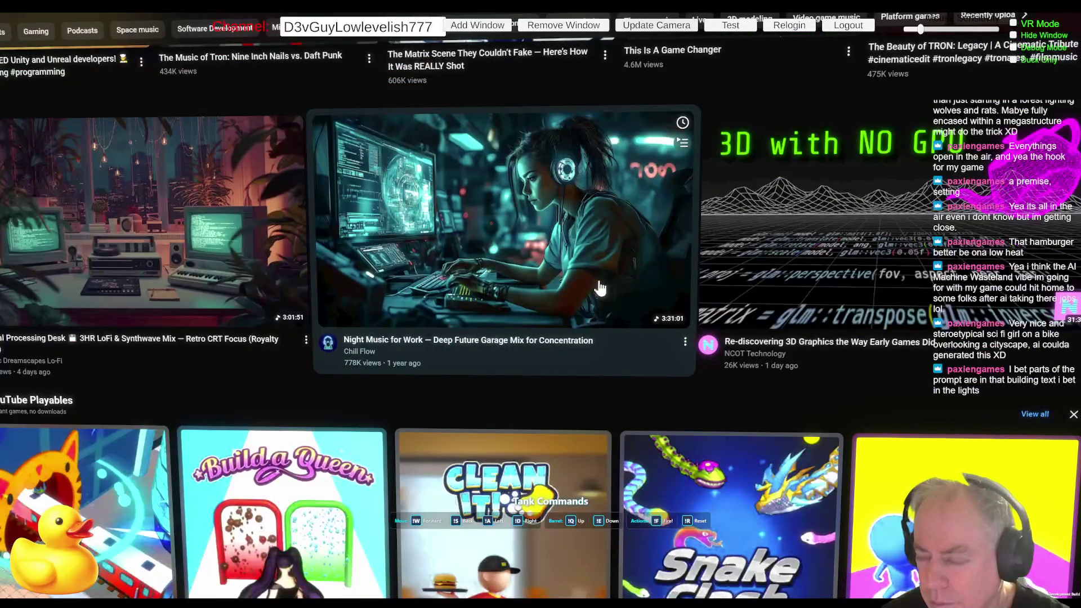
pyautogui.scroll(-9, 650, 279)
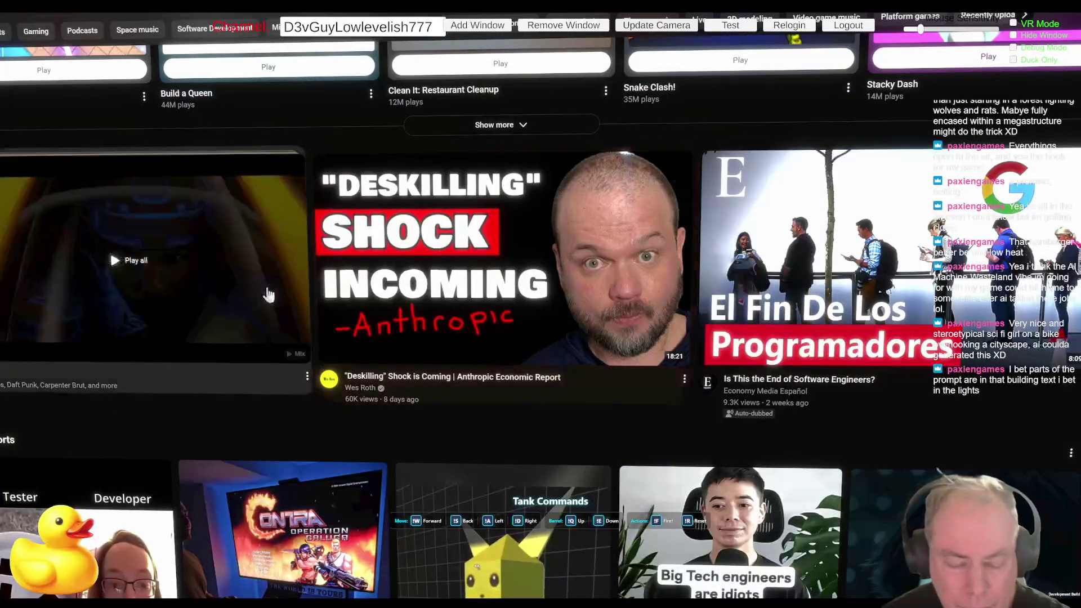
pyautogui.scroll(-5, 401, 325)
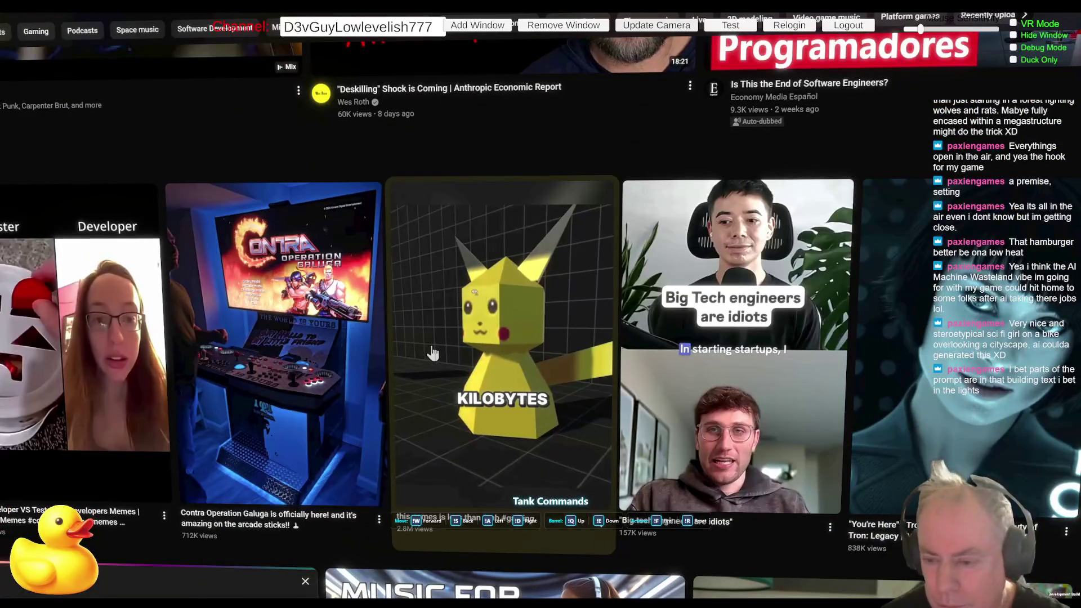
pyautogui.scroll(-13, 433, 353)
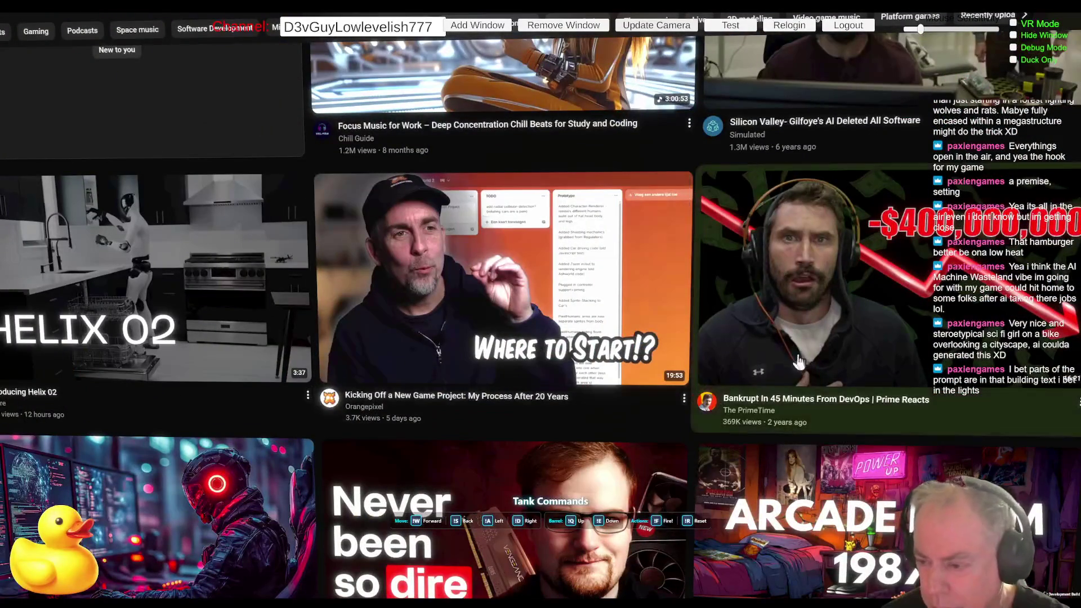
pyautogui.scroll(-3, 806, 423)
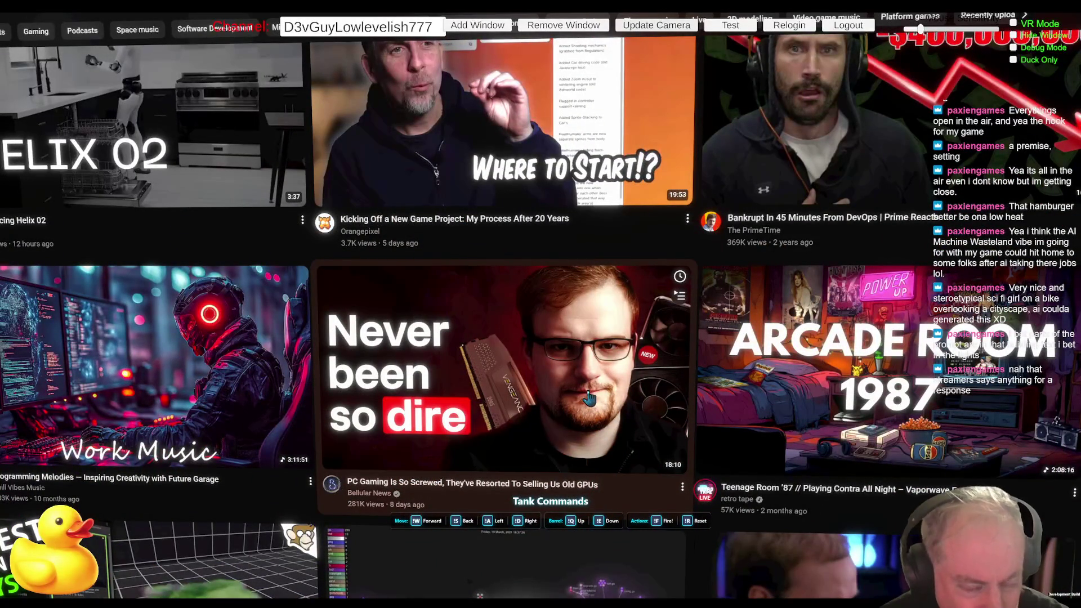
pyautogui.scroll(-3, 589, 398)
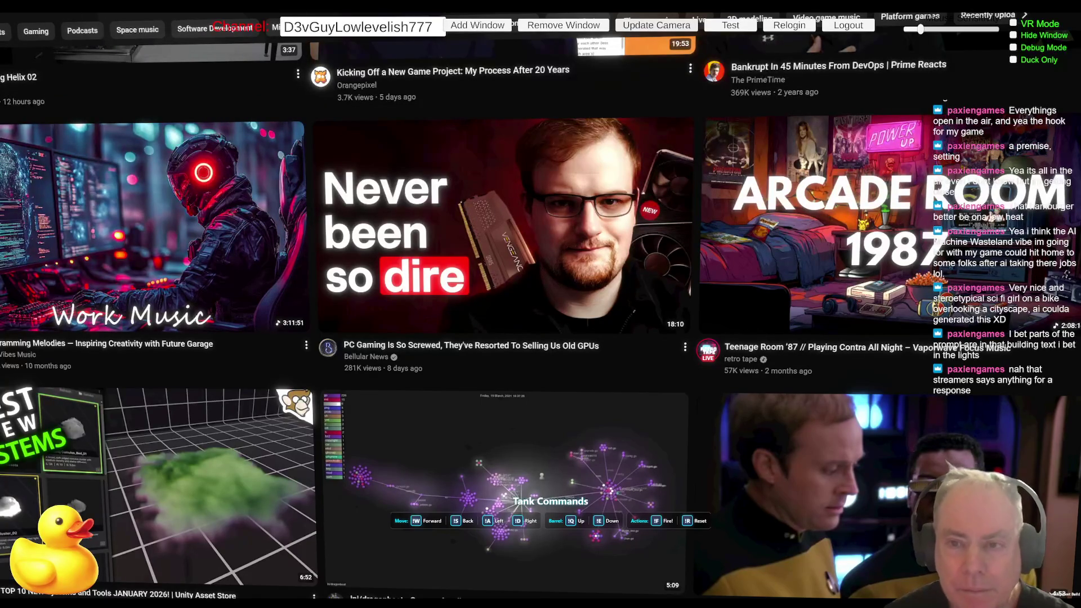
pyautogui.press('/')
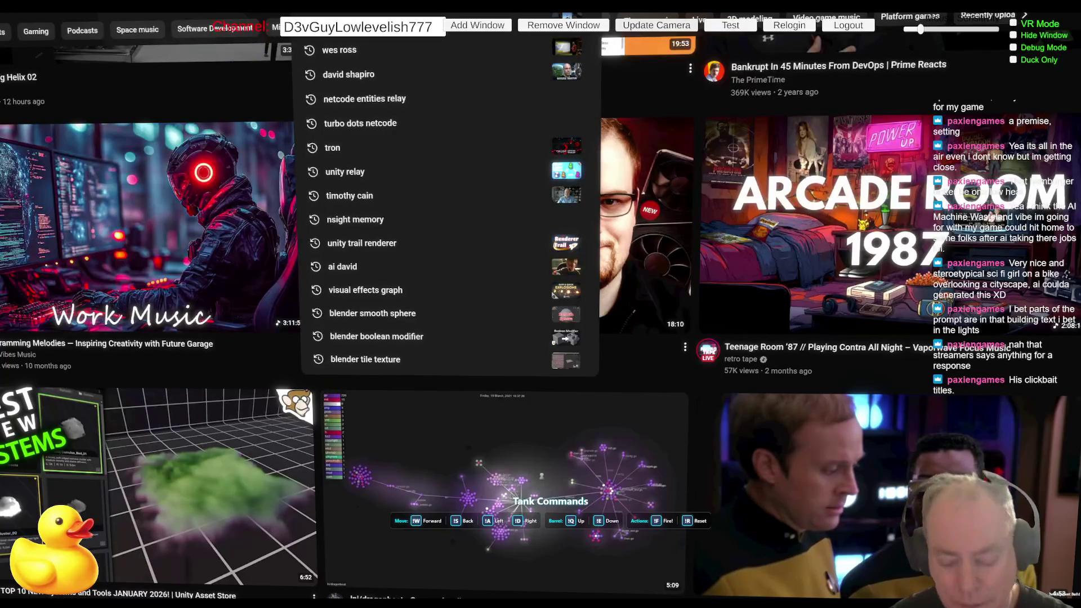
# Search for 'prim', view the YouTube Primetime movies and TV page, then return to results.
pyautogui.write('prim')
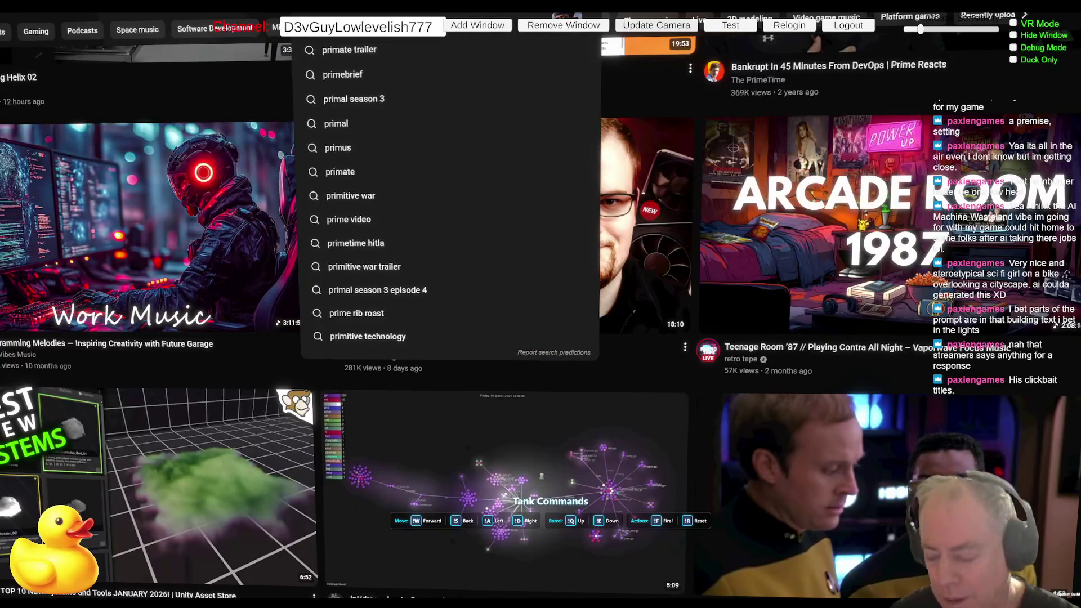
pyautogui.press('Escape')
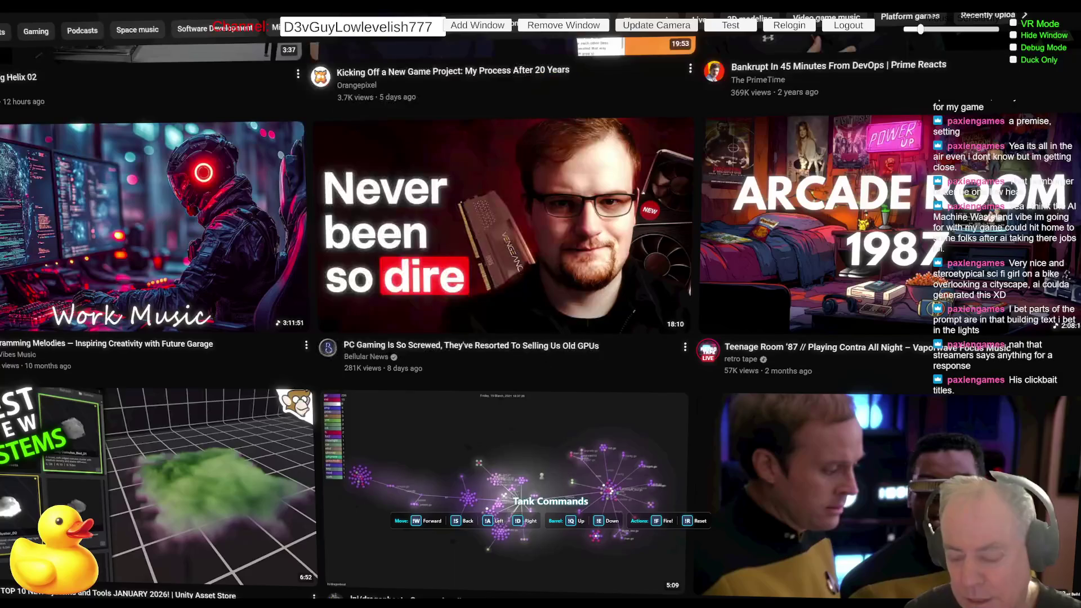
pyautogui.press('Return')
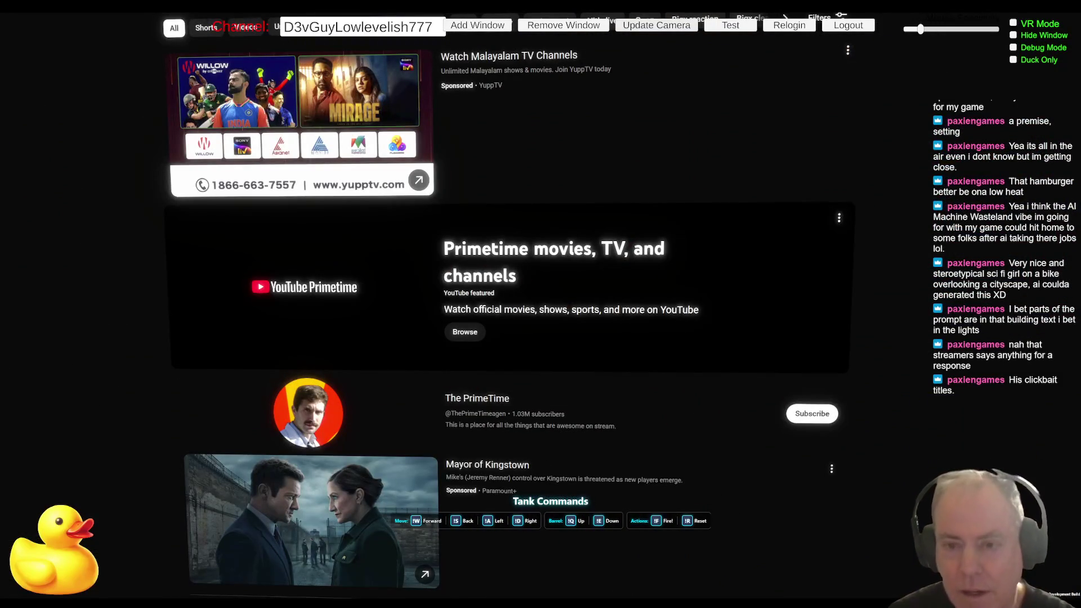
pyautogui.click(538, 258)
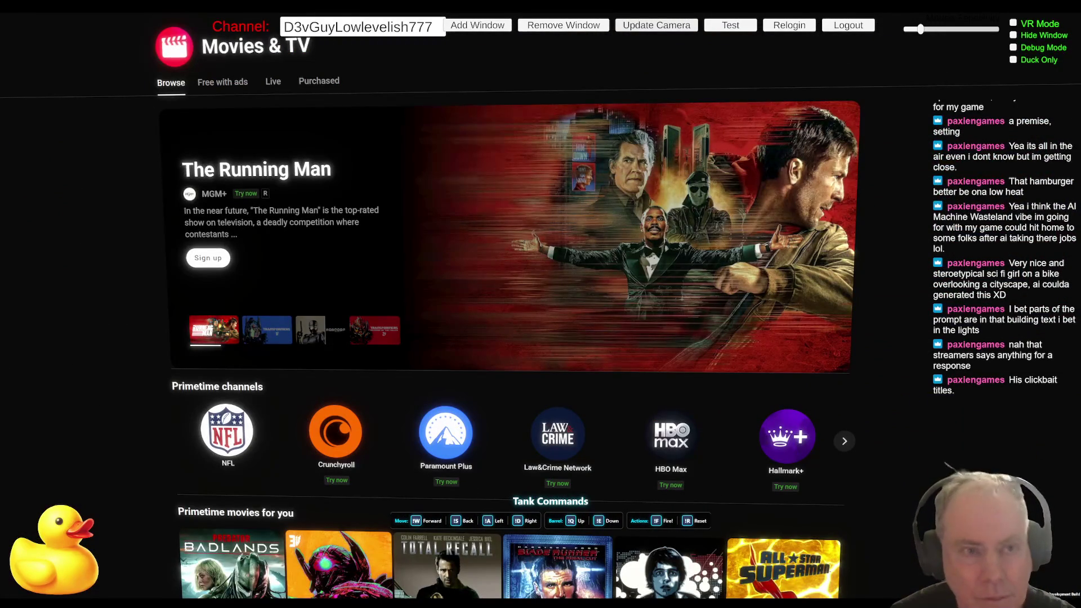
pyautogui.hotkey('alt', 'Left')
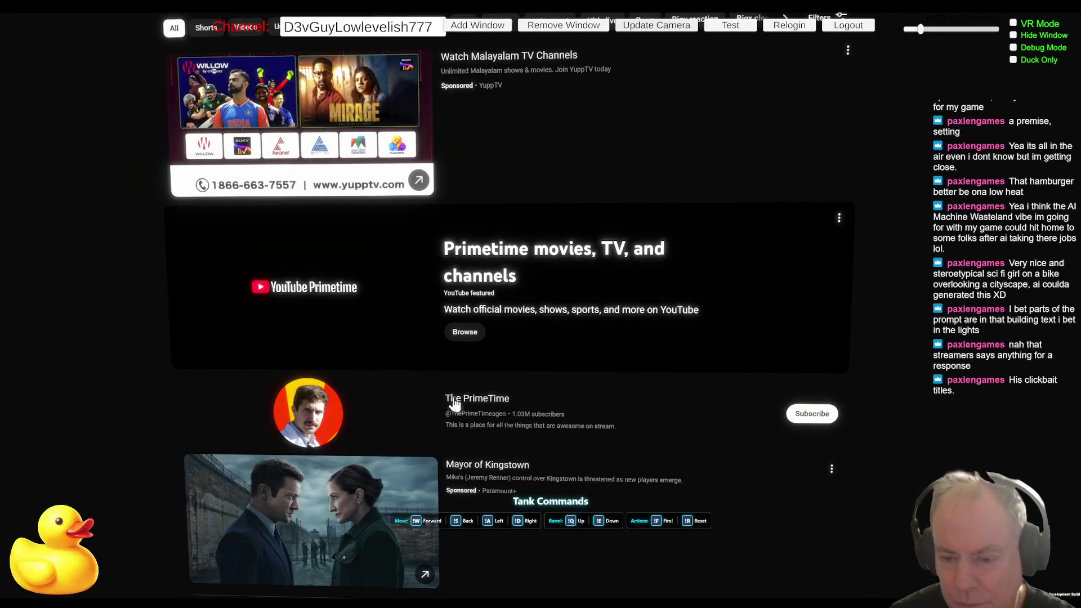
# Browse The PrimeTime channel page, then go back through the search results to the home feed.
pyautogui.click(325, 422)
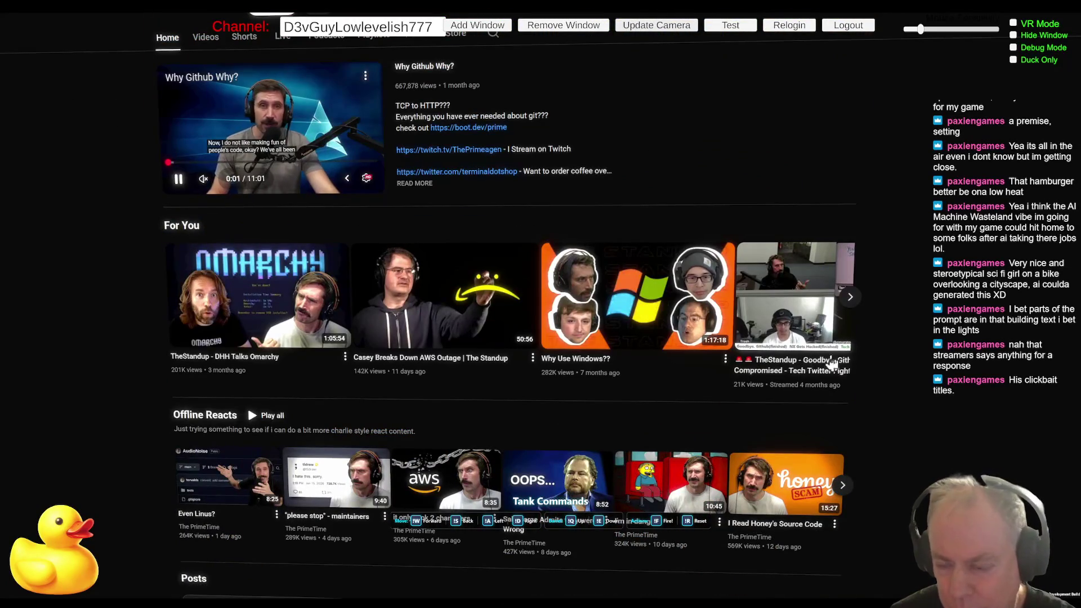
pyautogui.scroll(-3, 817, 364)
pyautogui.scroll(-2, 904, 358)
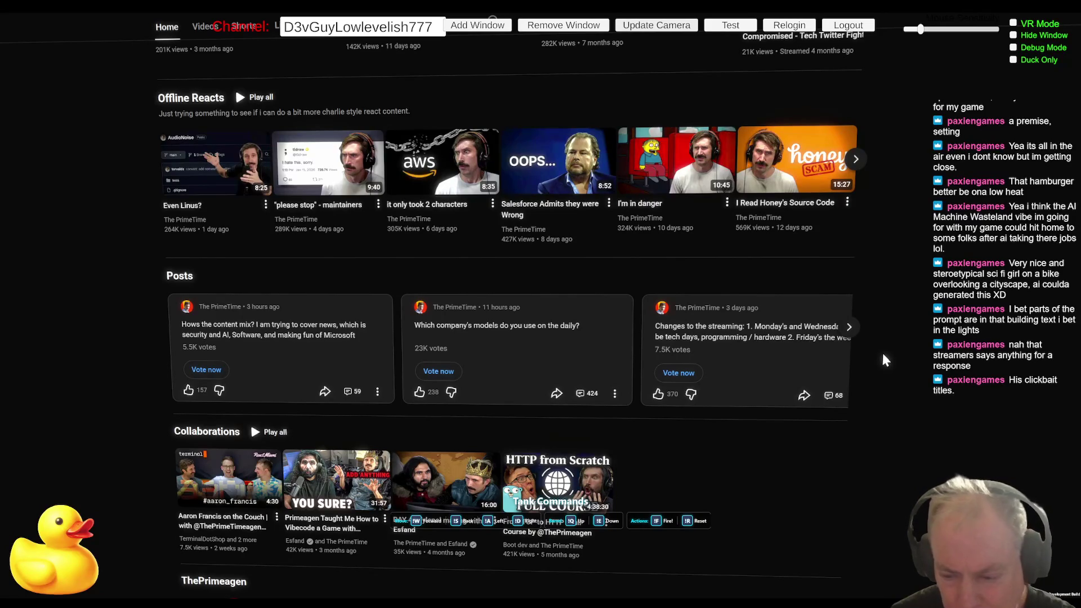
pyautogui.scroll(6, 882, 350)
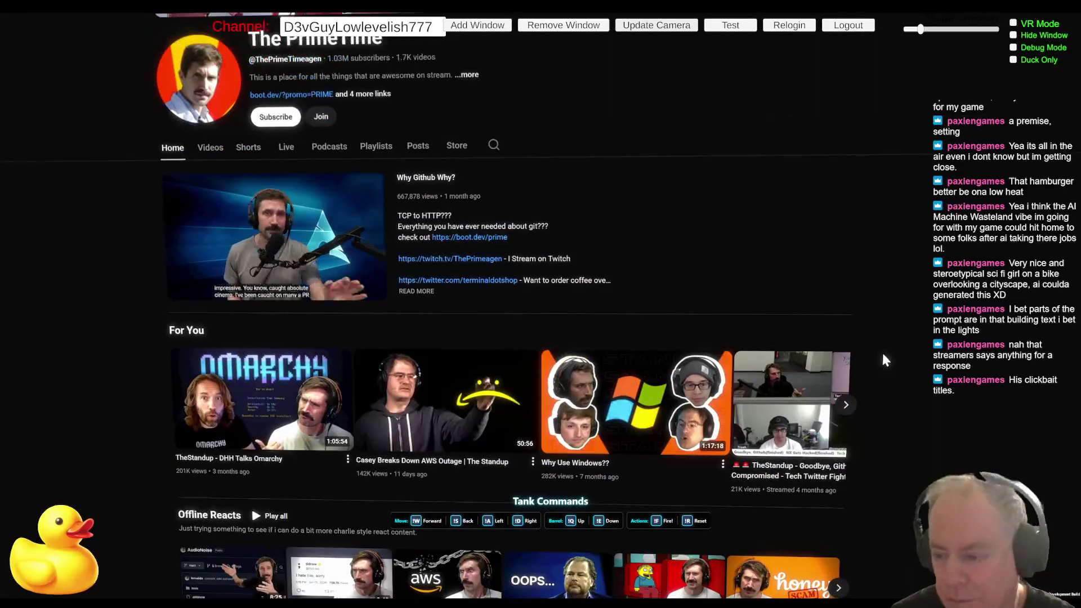
pyautogui.scroll(-2, 882, 350)
pyautogui.scroll(3, 883, 355)
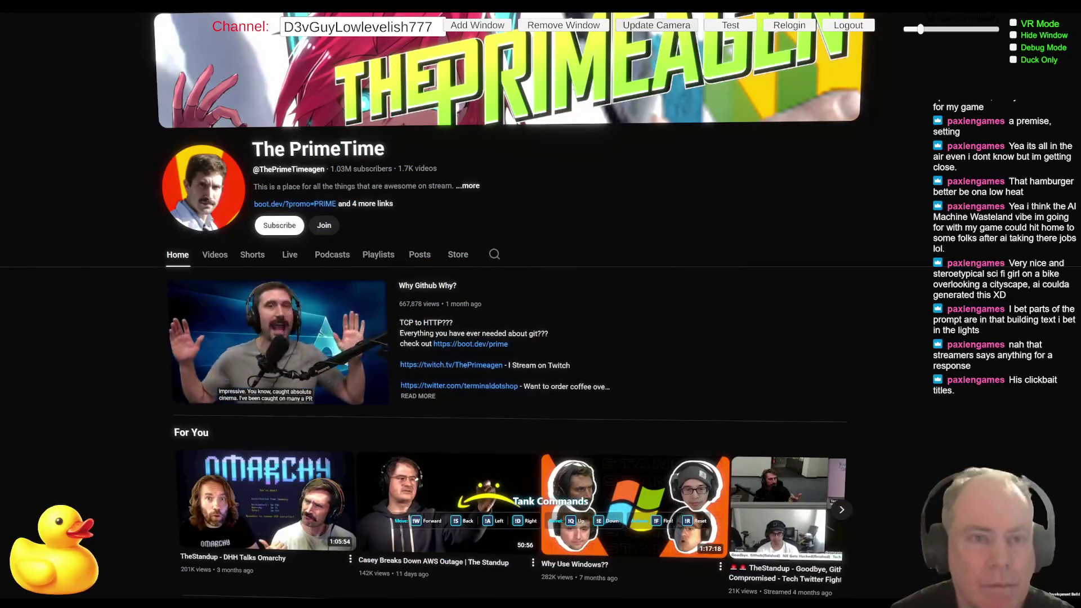
pyautogui.hotkey('alt', 'Left')
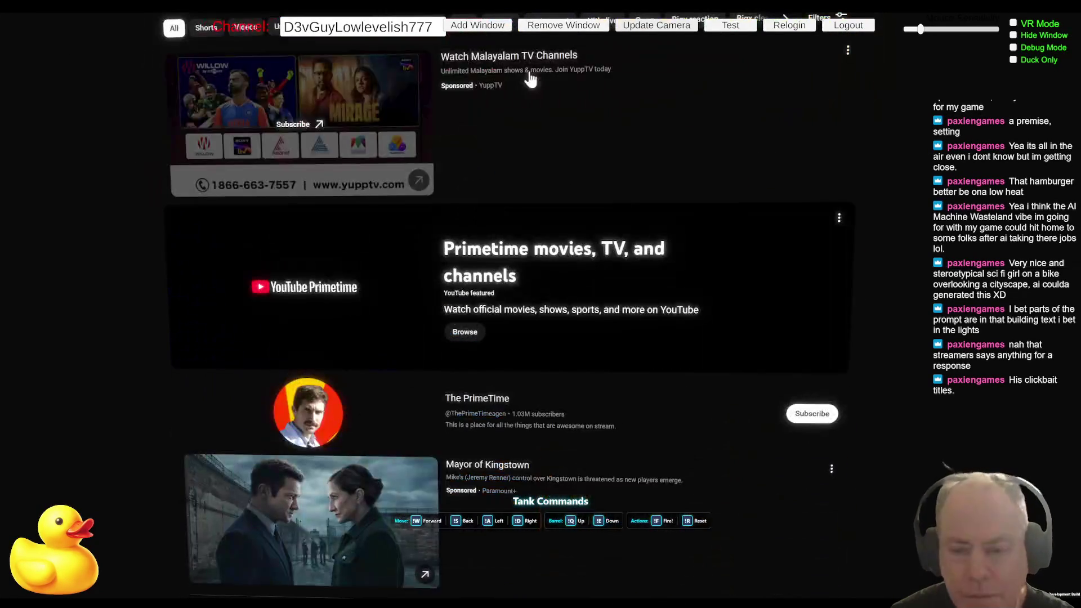
pyautogui.scroll(-5, 882, 351)
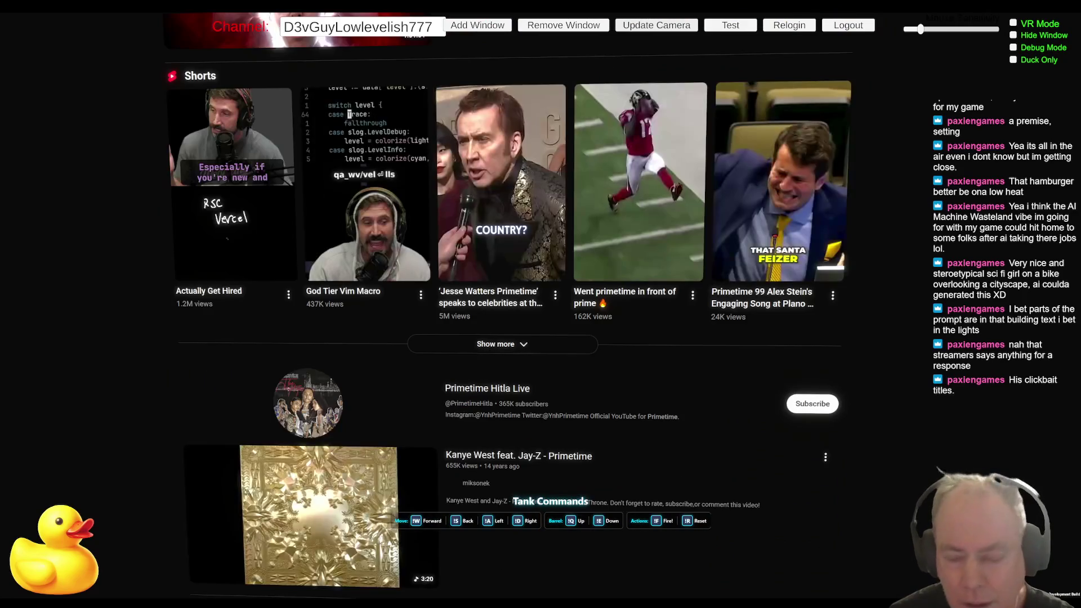
pyautogui.hotkey('alt', 'Left')
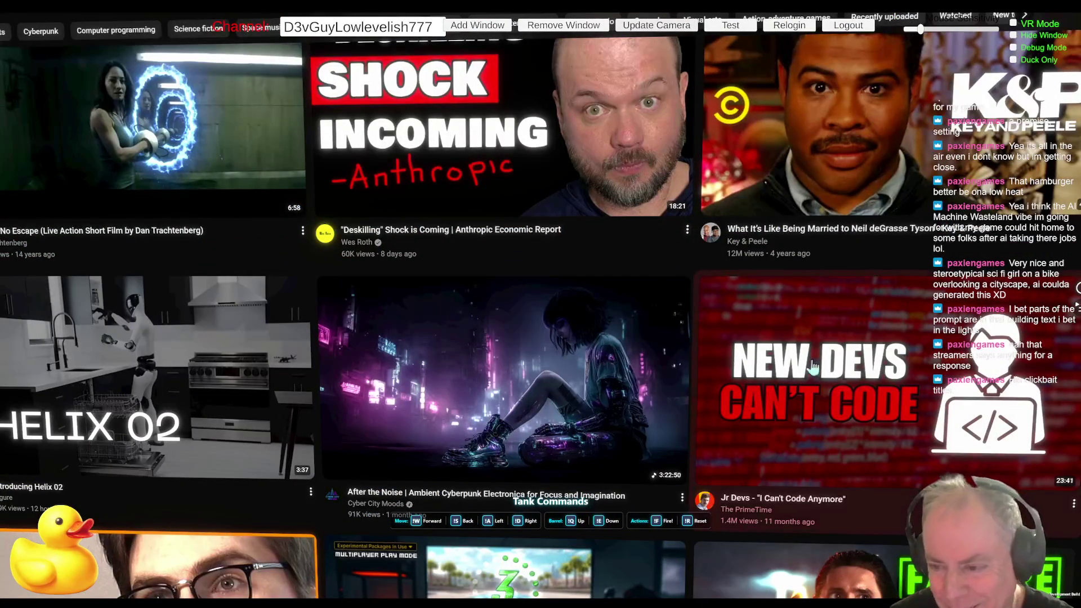
pyautogui.scroll(-2, 1078, 289)
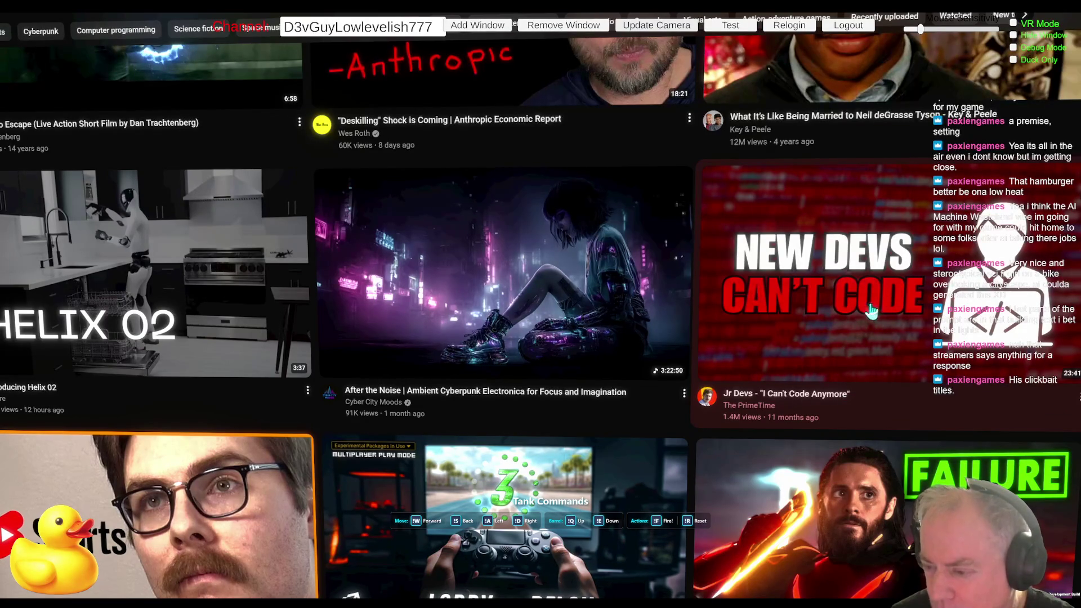
pyautogui.rightClick(852, 301)
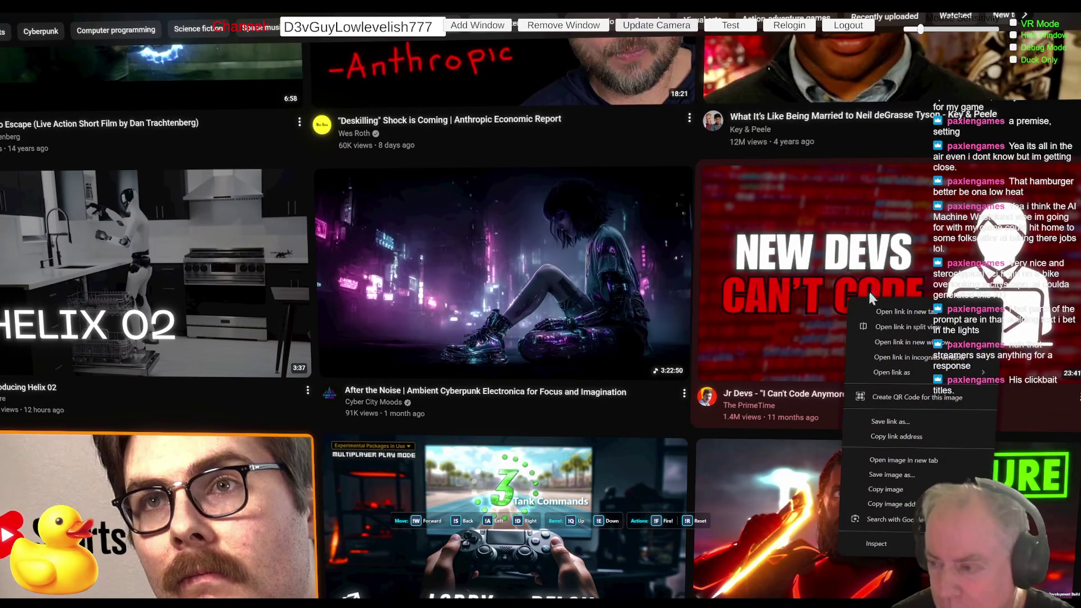
# Play the Jr Devs 'I Can't Code Anymore' video and highlight the post title.
pyautogui.click(907, 317)
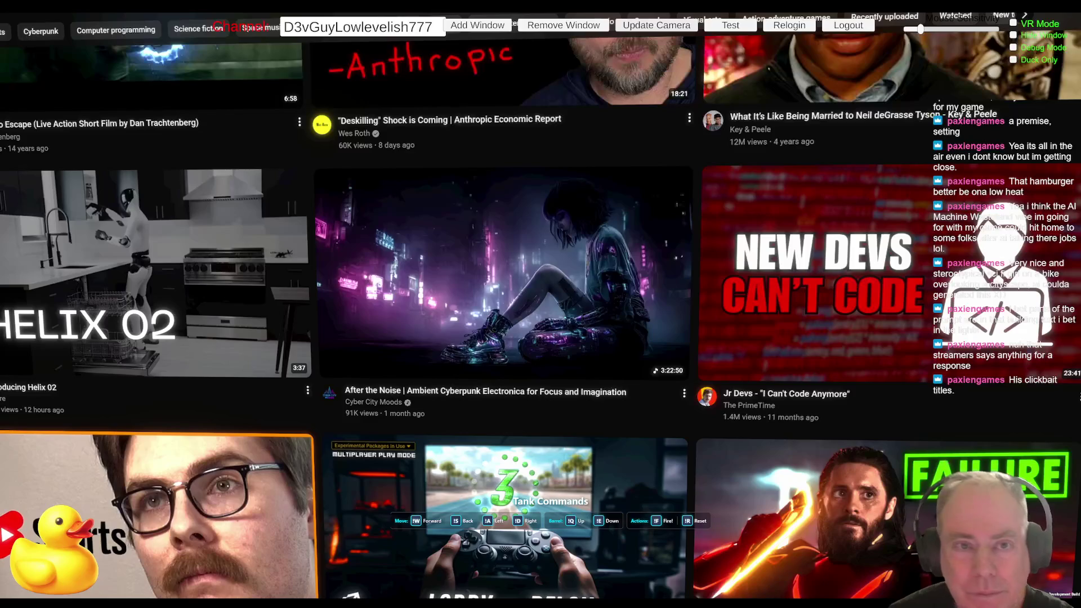
pyautogui.click(721, 207)
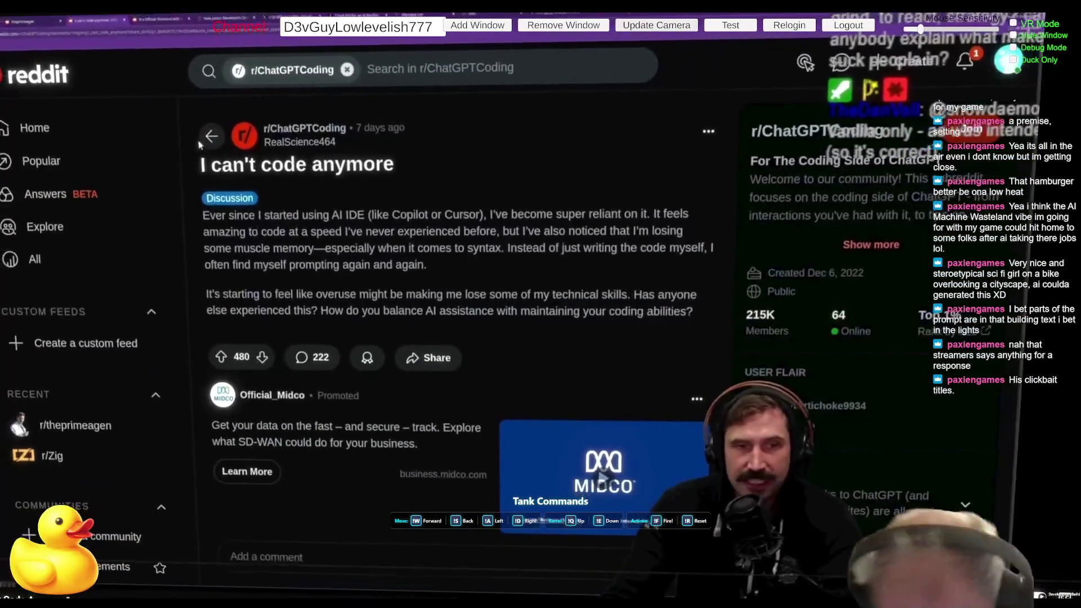
pyautogui.moveTo(205, 164); pyautogui.dragTo(385, 168)
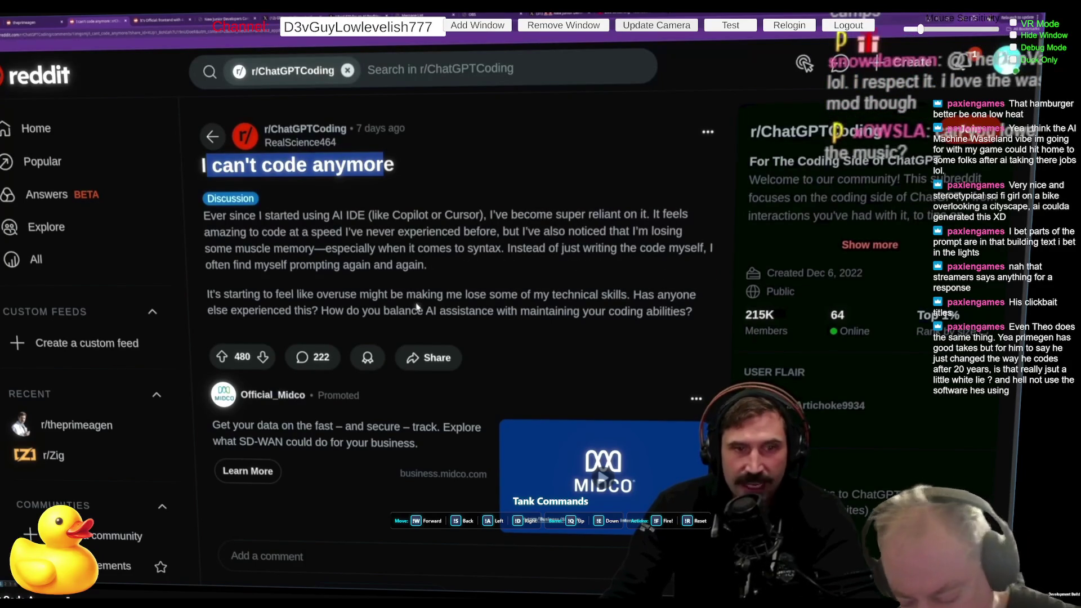
# Highlight the post's first paragraph, then view the 'It's Official' frontend post and glance back.
pyautogui.moveTo(421, 265); pyautogui.dragTo(204, 215)
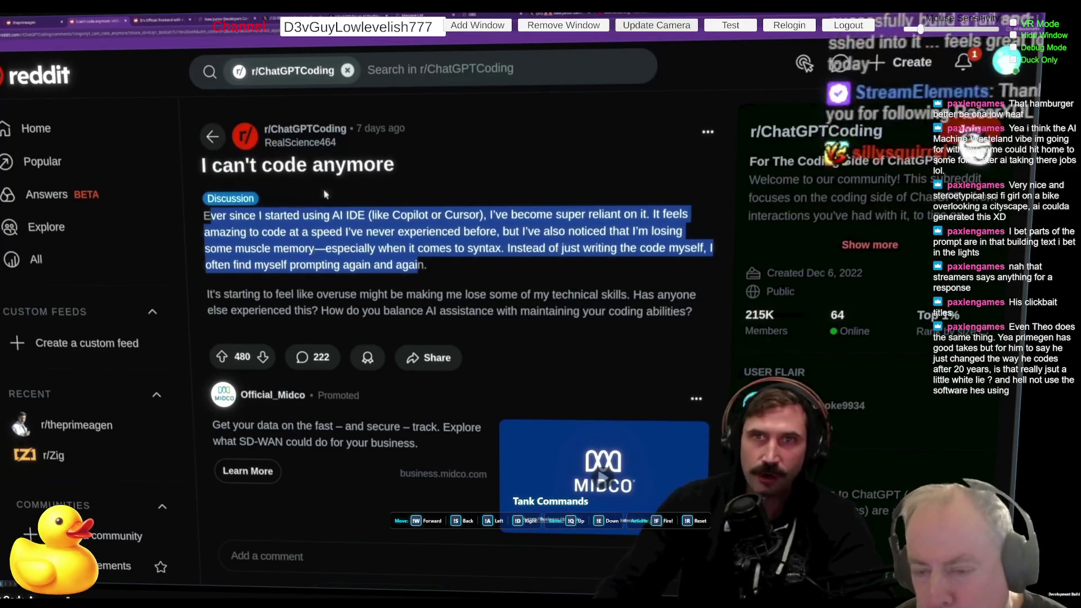
pyautogui.click(147, 21)
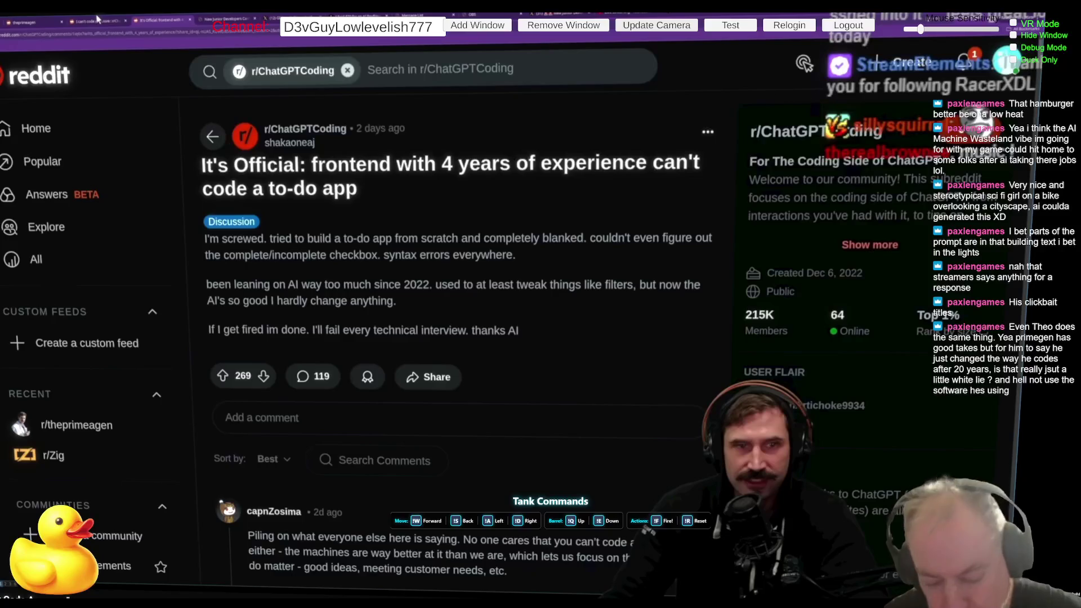
pyautogui.click(96, 20)
# Highlight the 'It's Official' post title, then return to the 'I can't code anymore' post.
pyautogui.click(161, 22)
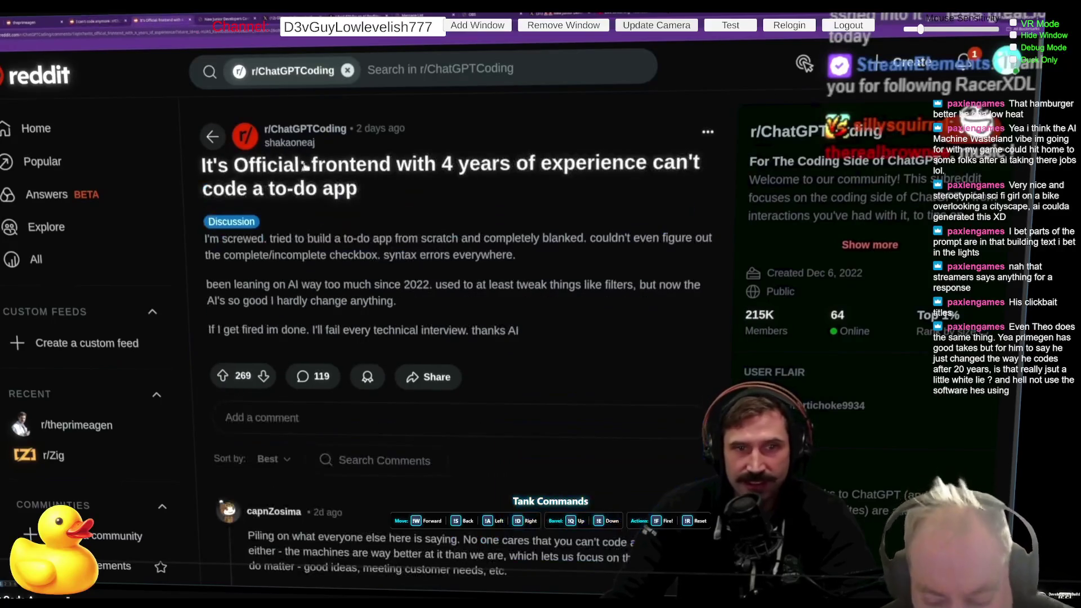
pyautogui.moveTo(358, 189); pyautogui.dragTo(207, 167)
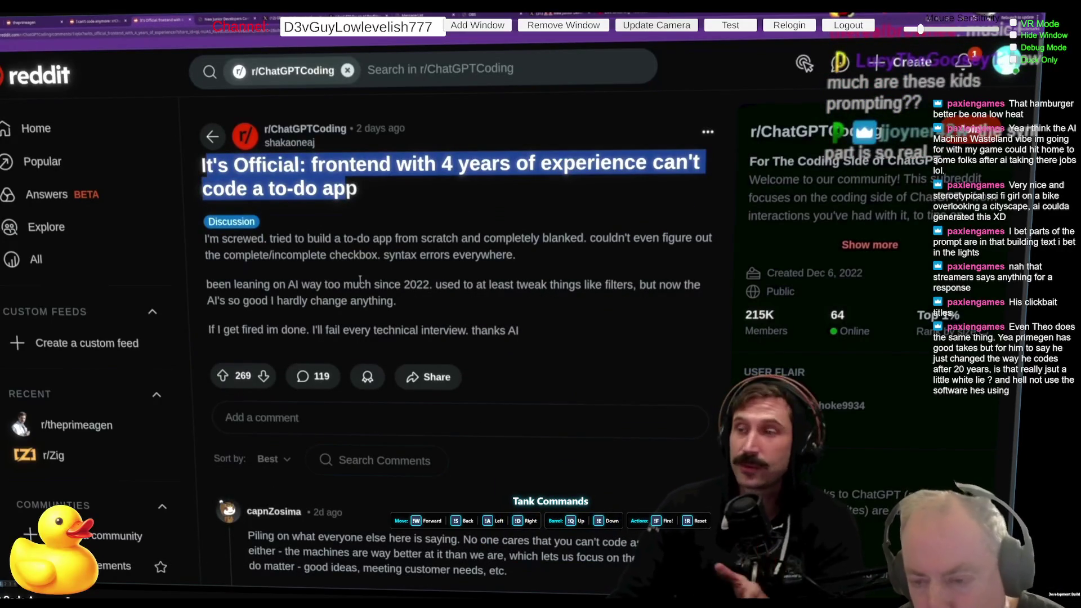
pyautogui.click(84, 27)
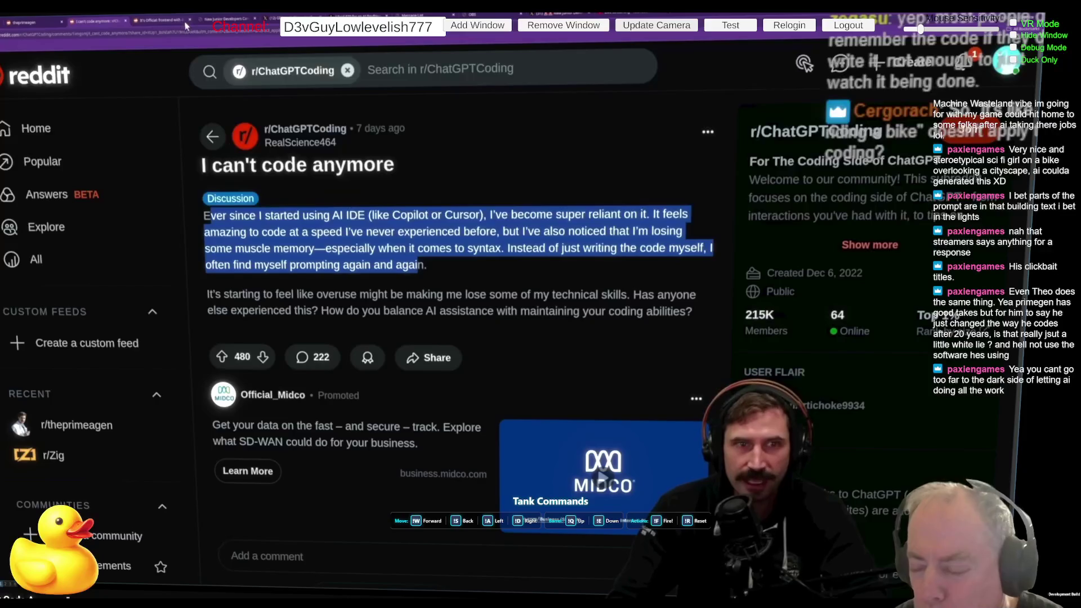
# Clear the text highlight and switch to the terminal's git status, closing the diff panes.
pyautogui.click(508, 281)
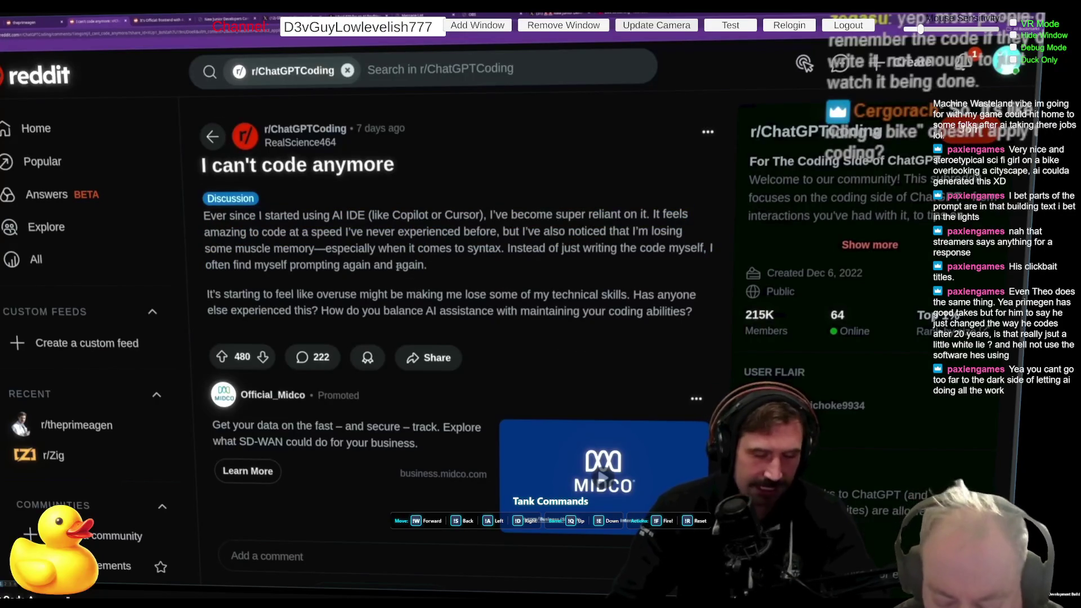
pyautogui.hotkey('alt', 'Tab')
pyautogui.hotkey('ctrl', 'w')
# Open counter.go, save it with :w, and jump back to the Act function.
pyautogui.press('o')
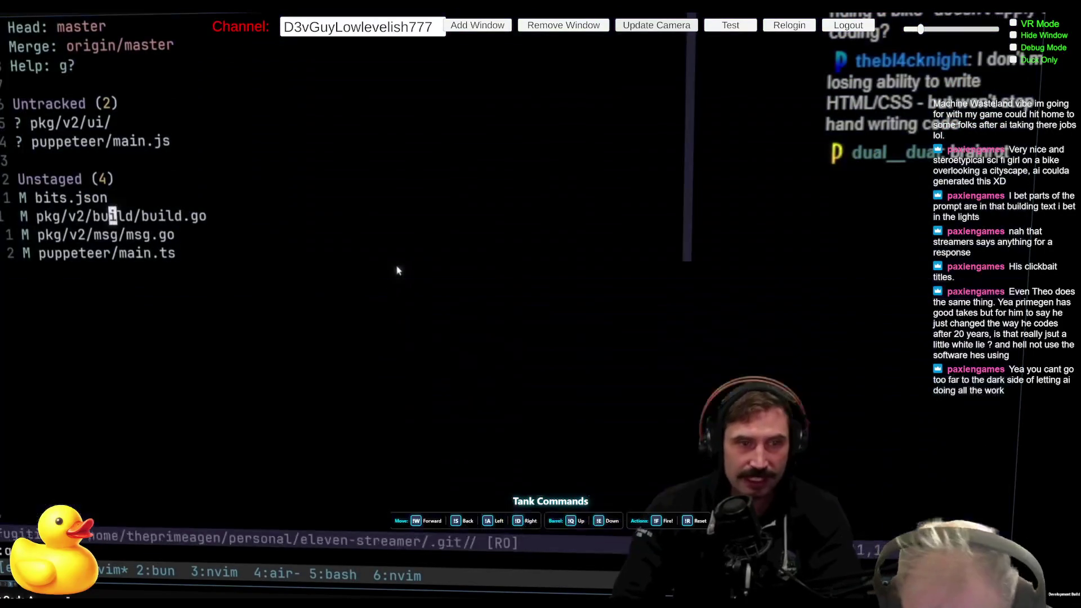
pyautogui.hotkey('ctrl', 'h')
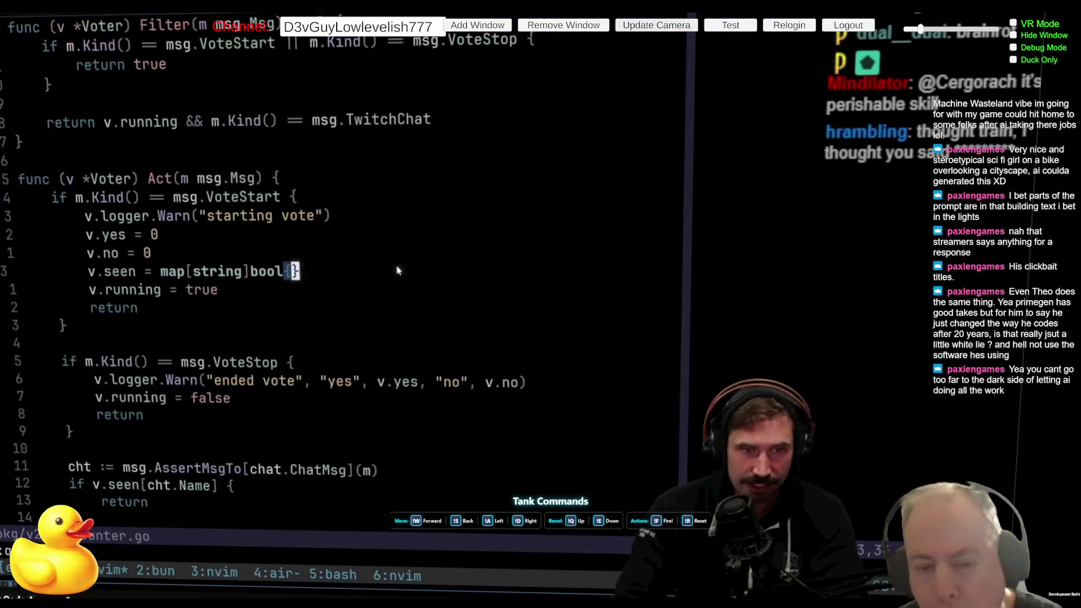
pyautogui.hotkey('ctrl', 'c')
pyautogui.write(':w G')
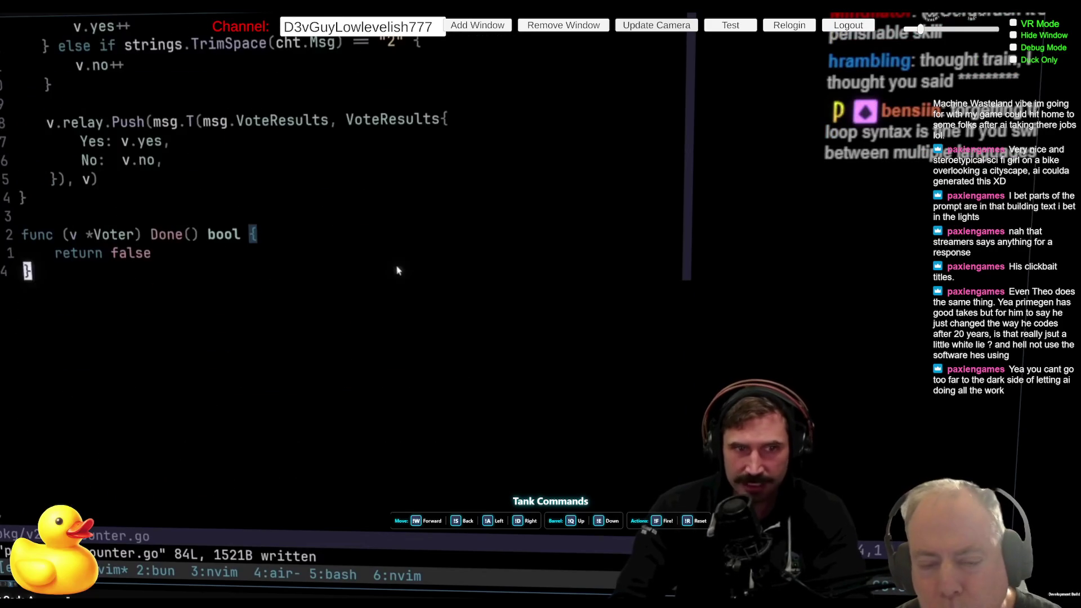
pyautogui.hotkey('ctrl', 'o')
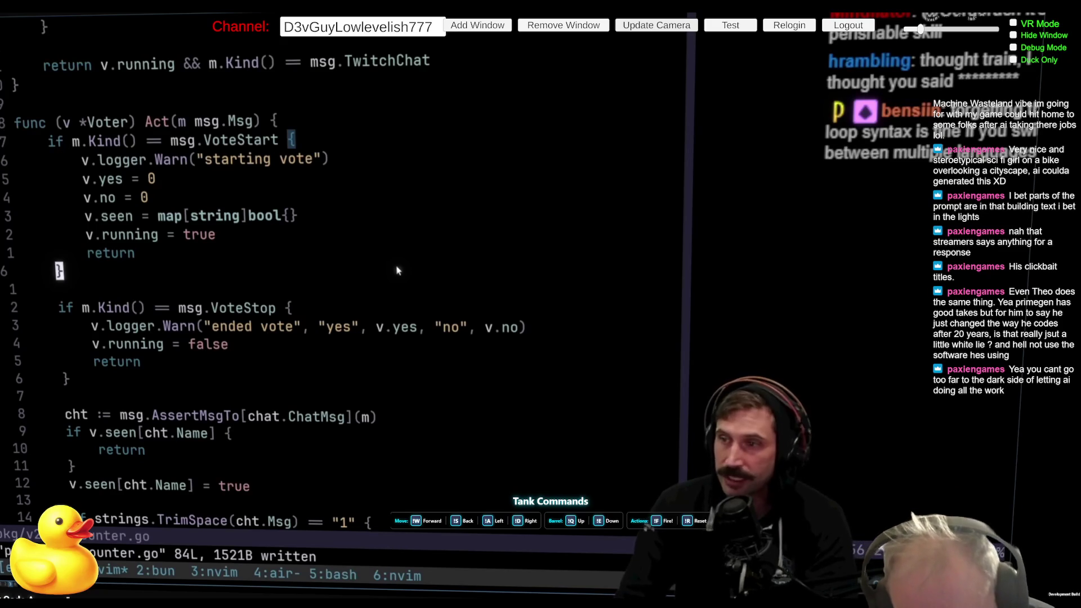
# Search project files for 'inte' and open twitch_test.go in the editor.
pyautogui.hotkey('alt', 'Tab')
pyautogui.hotkey('alt', 'Tab')
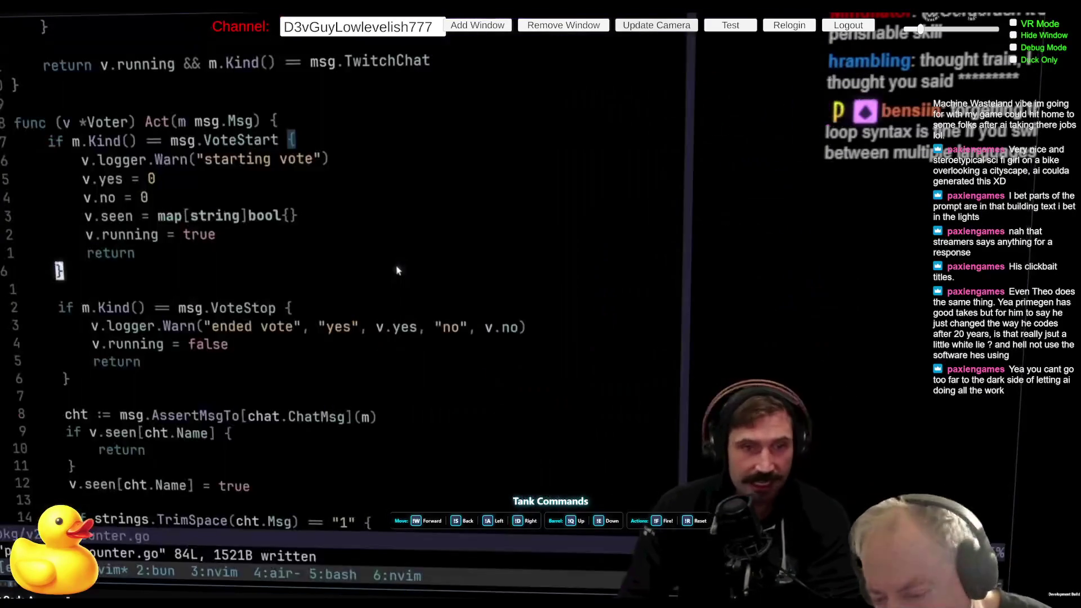
pyautogui.hotkey('ctrl', 'p')
pyautogui.write('inte')
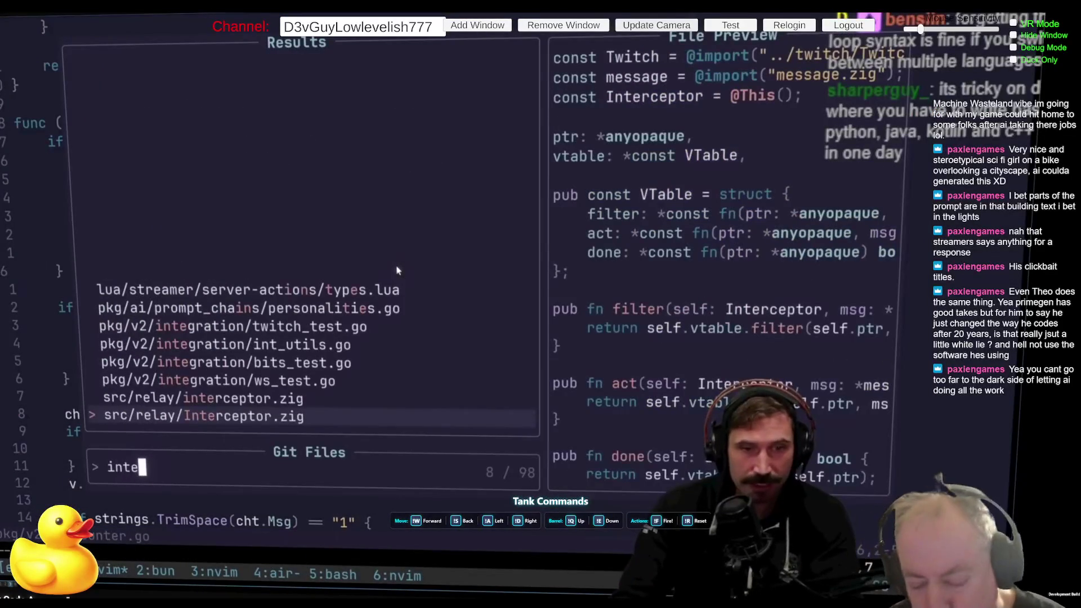
pyautogui.press('Up')
pyautogui.press('Up')
pyautogui.press('Up')
pyautogui.press('Up')
pyautogui.press('Up')
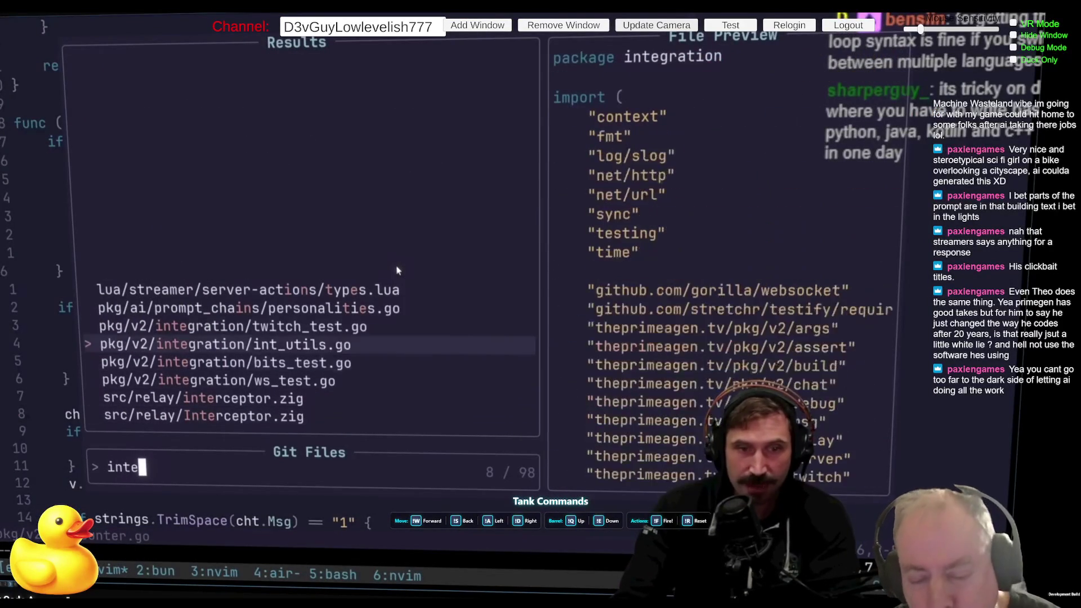
pyautogui.press('Return')
pyautogui.hotkey('ctrl', 'd')
pyautogui.hotkey('ctrl', 'd')
pyautogui.hotkey('ctrl', 'd')
pyautogui.hotkey('ctrl', 'u')
# Yank the lines from f := msg.AssertMsgTo to require.Equal, save, and return to Reddit.
pyautogui.hotkey('shift', 'v')
pyautogui.press('j')
pyautogui.press('j')
pyautogui.press('j')
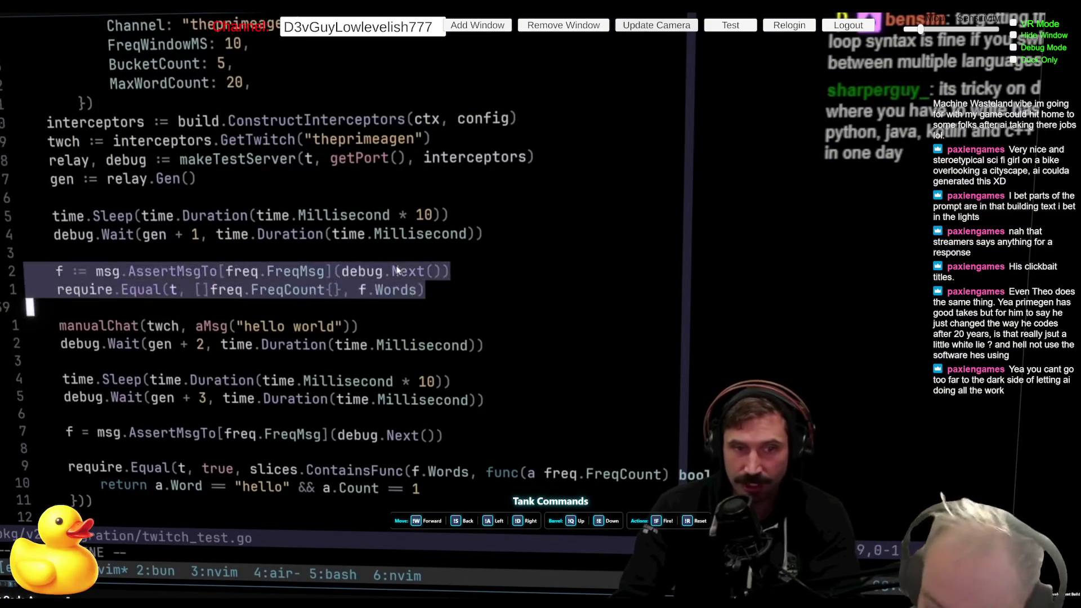
pyautogui.press('j')
pyautogui.press('j')
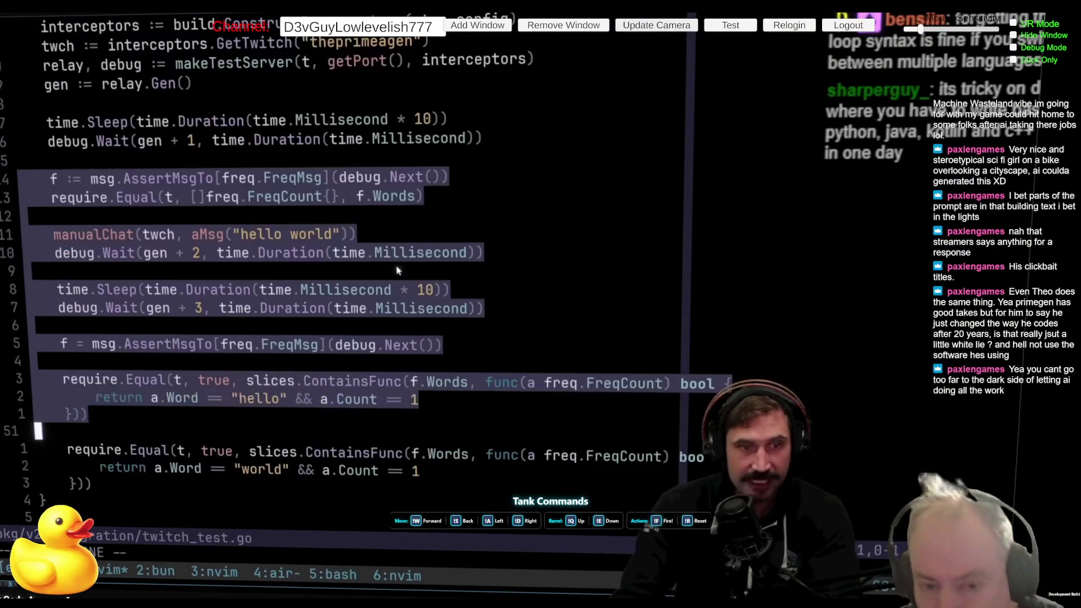
pyautogui.write('y:w')
pyautogui.press('Return')
pyautogui.hotkey('alt', 'Tab')
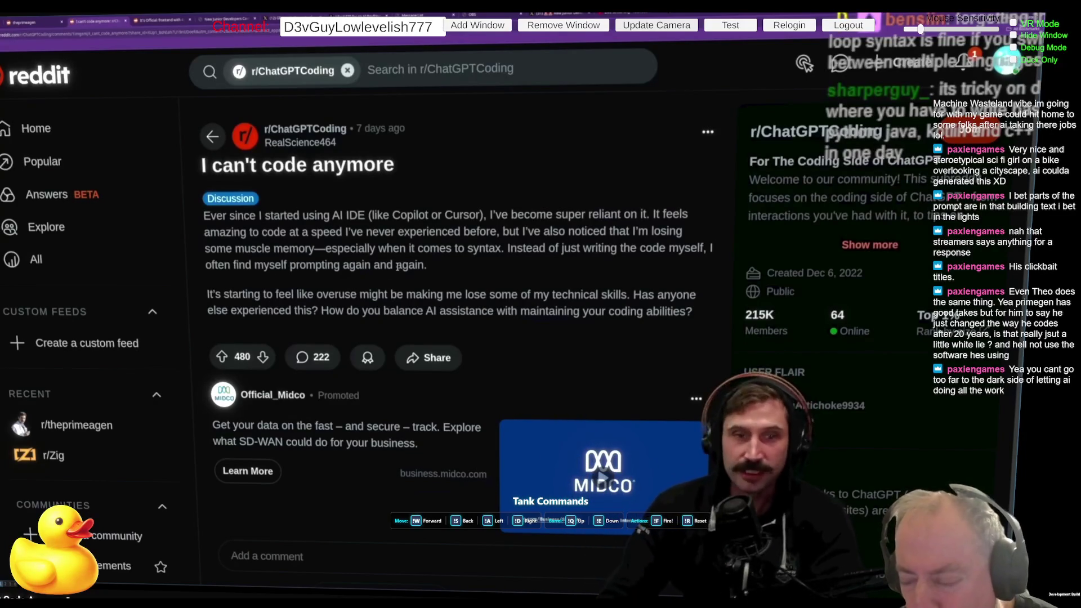
# Highlight the post's first paragraph, then open the 'New Junior Developers Can't Actually Code' blog post.
pyautogui.moveTo(204, 215); pyautogui.dragTo(422, 264)
pyautogui.click(162, 22)
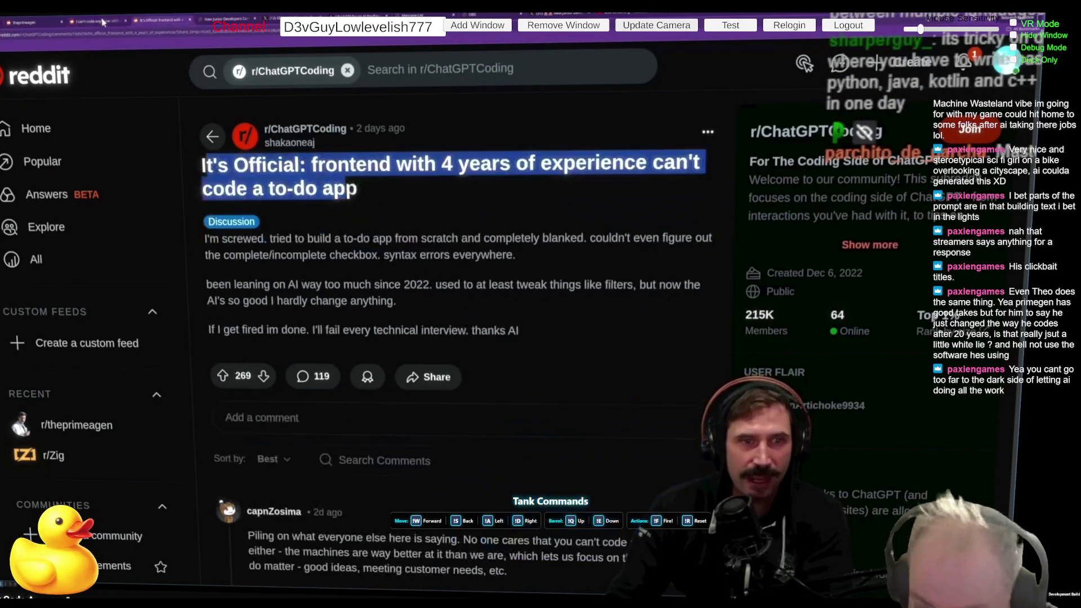
pyautogui.click(214, 17)
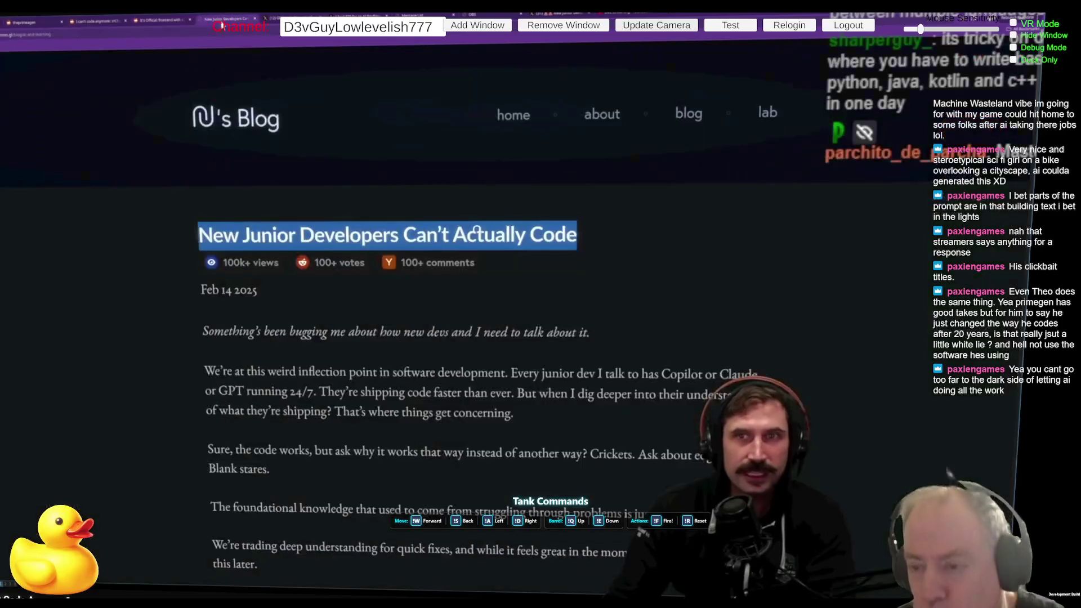
# Clear the blog title highlight and zoom in to enlarge the article text.
pyautogui.click(674, 418)
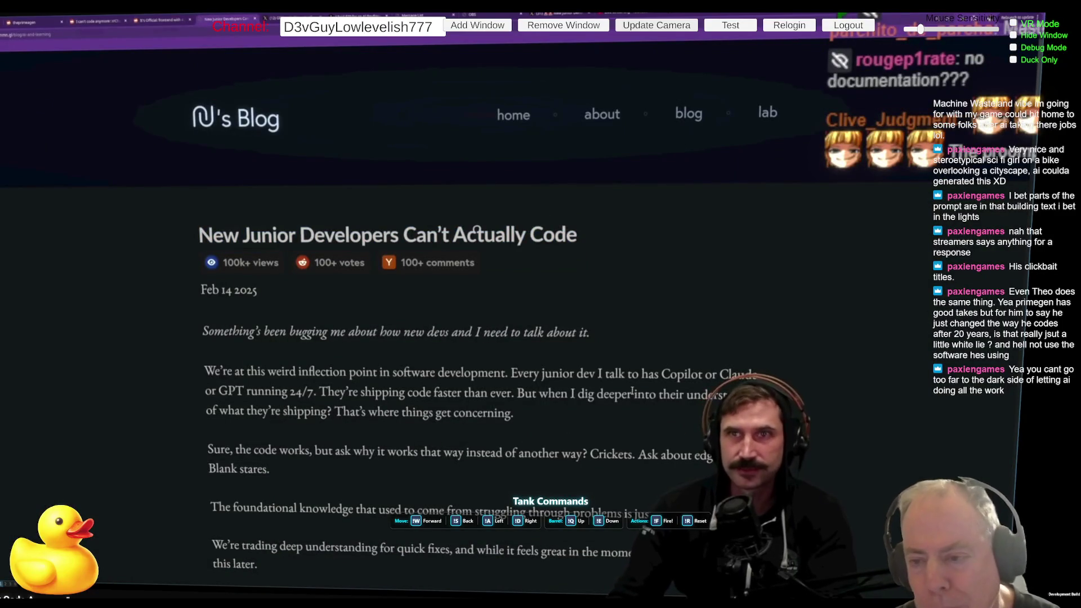
pyautogui.hotkey('ctrl', '+')
pyautogui.hotkey('ctrl', '+')
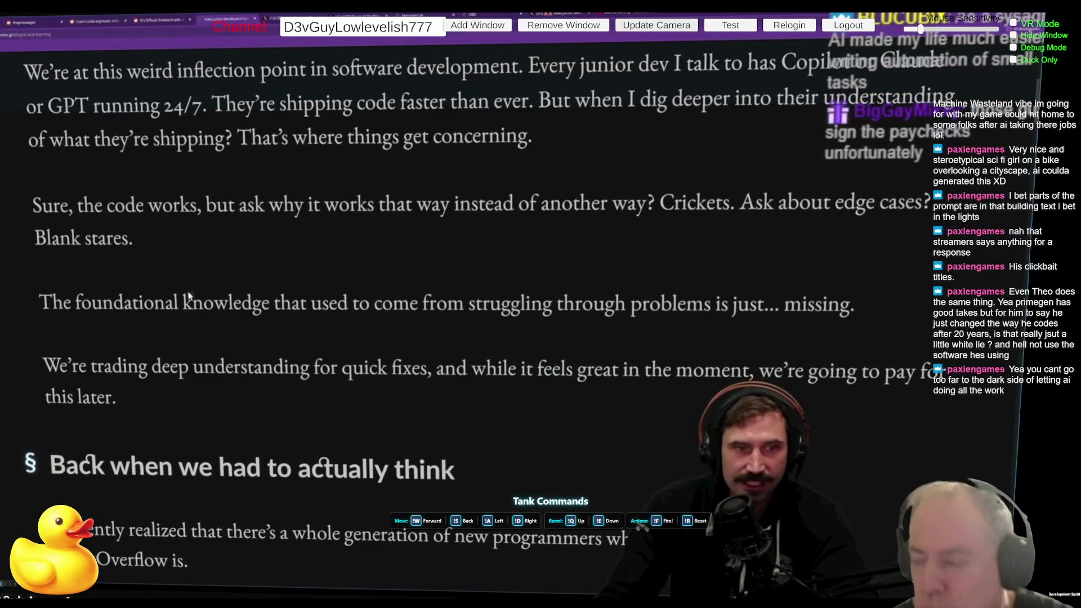
pyautogui.scroll(-1, 254, 290)
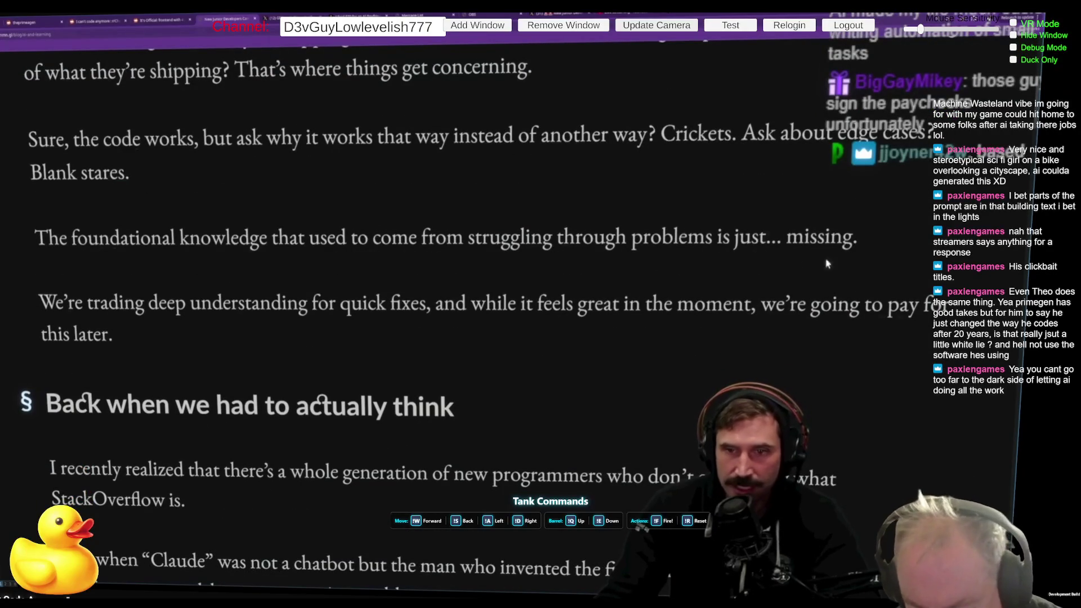
# Scroll to 'Back when we had to actually think' and highlight the 'We're trading deep understanding' paragraph.
pyautogui.scroll(-1, 170, 300)
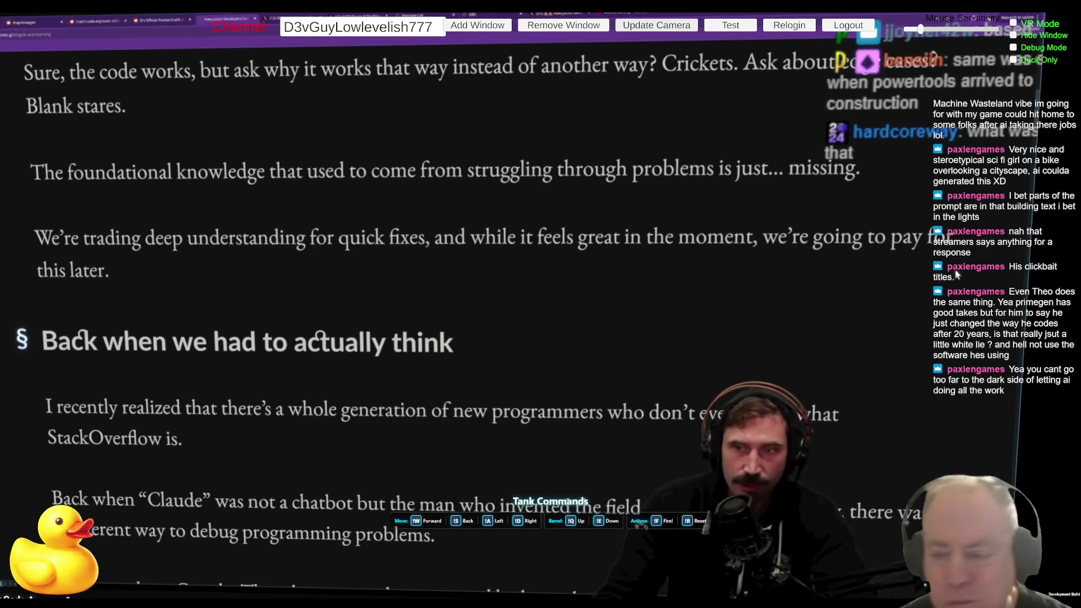
pyautogui.scroll(-2, 345, 299)
pyautogui.scroll(1, 80, 208)
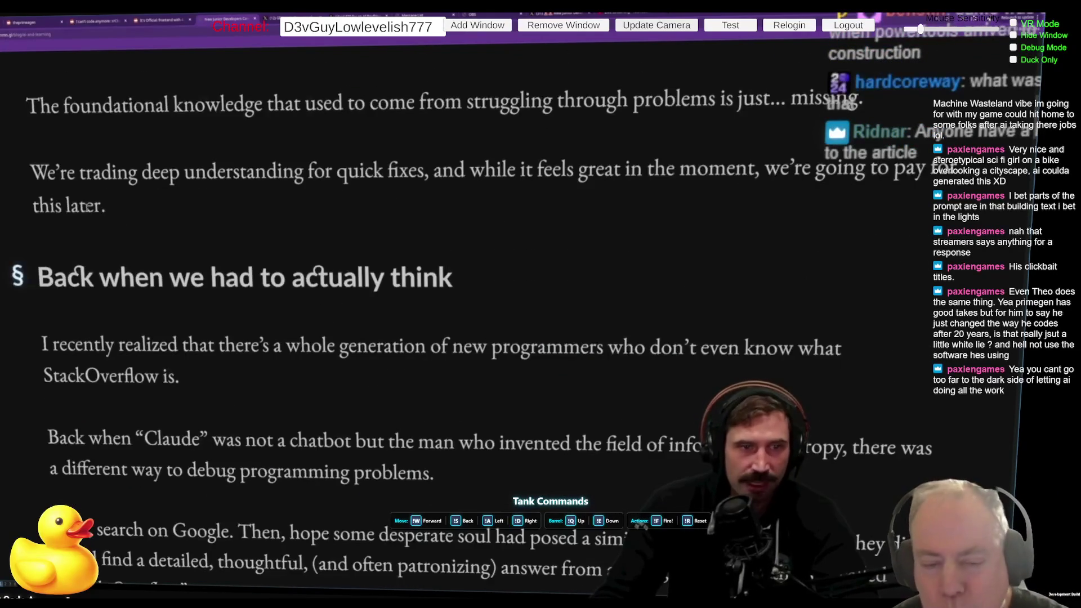
pyautogui.moveTo(94, 207); pyautogui.dragTo(47, 170)
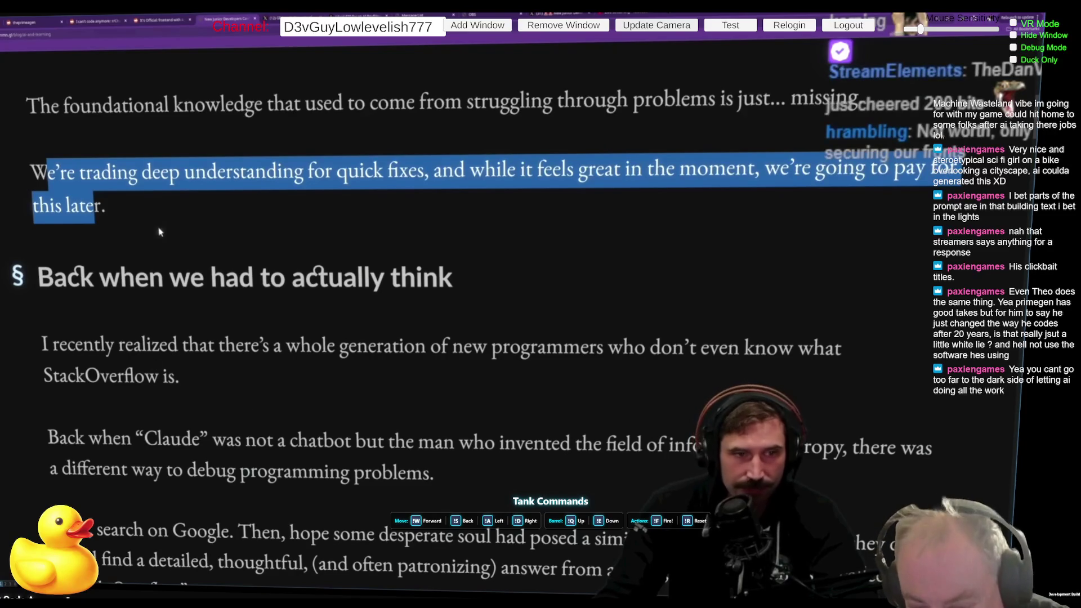
pyautogui.click(167, 214)
pyautogui.moveTo(96, 208); pyautogui.dragTo(48, 172)
pyautogui.click(175, 238)
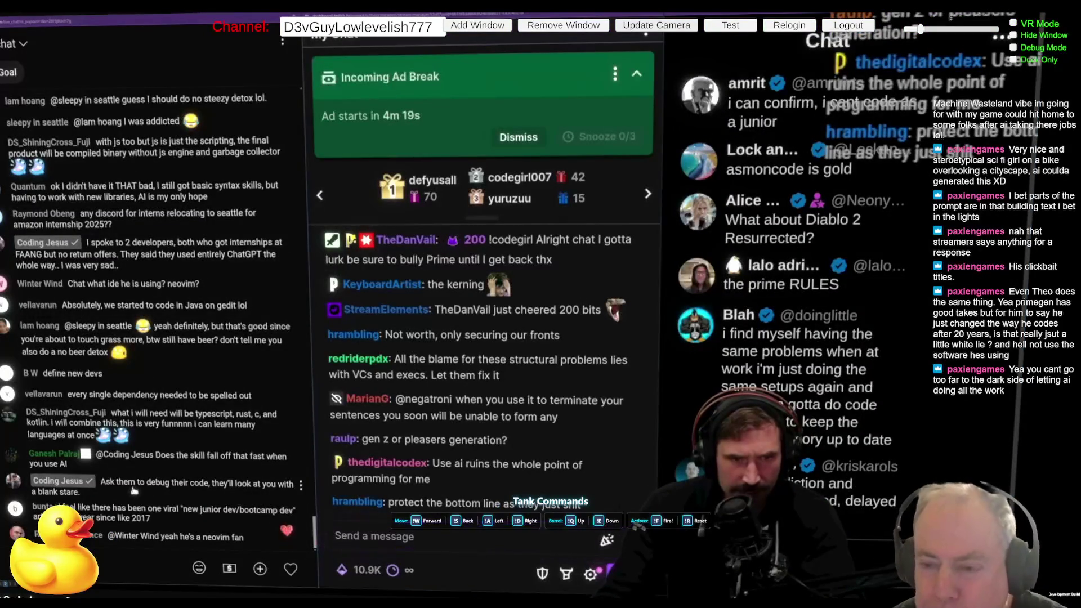
# Place the cursor in the chat's Send a message box to start composing a message.
pyautogui.click(500, 538)
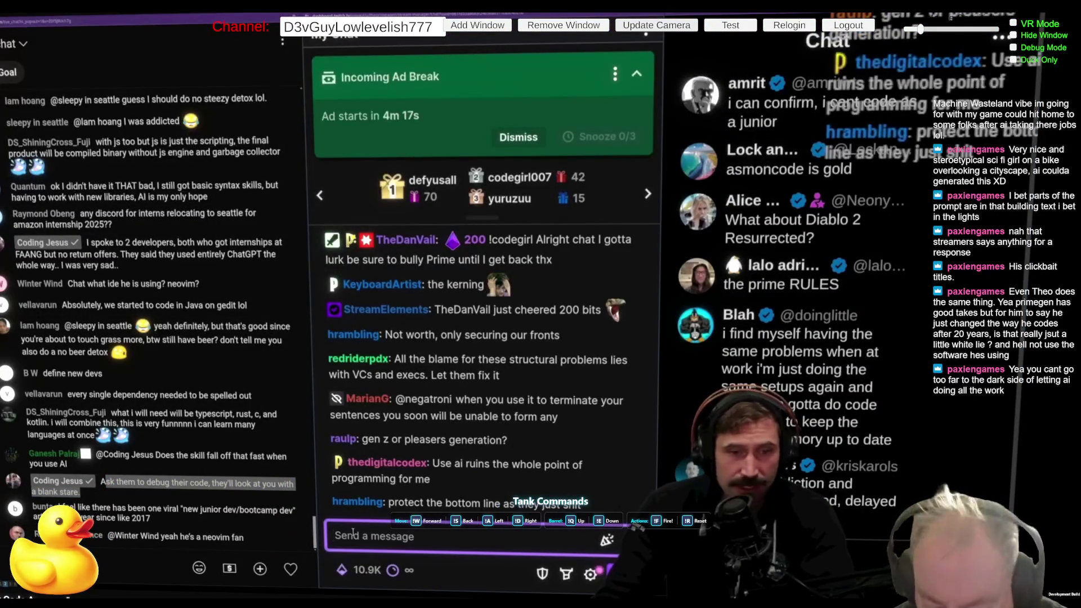
pyautogui.click(136, 561)
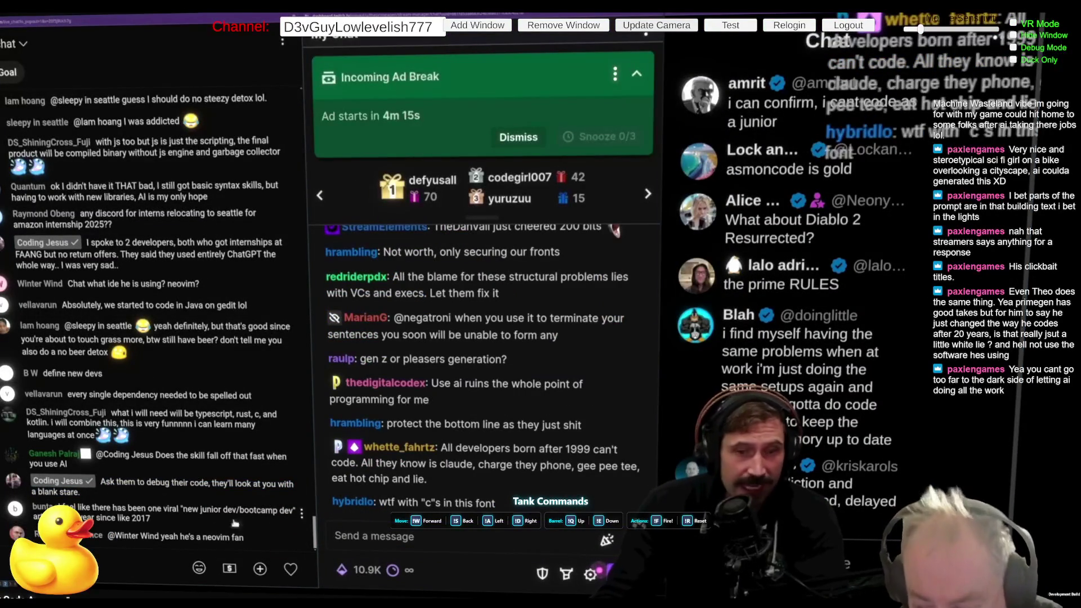
pyautogui.click(429, 552)
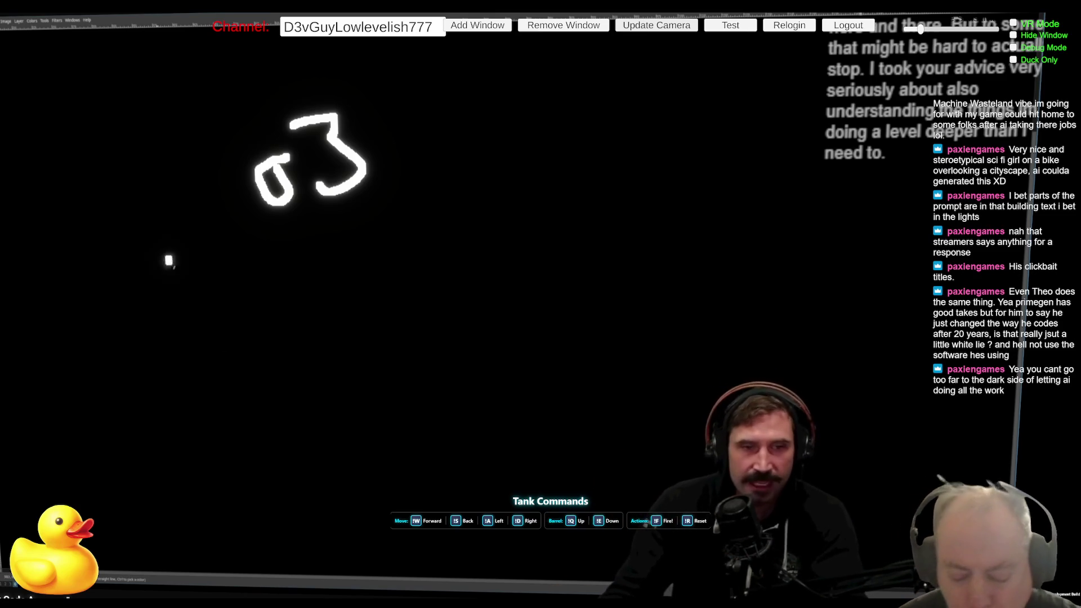
# Sketch a large white box with a small door on its left edge, undoing the stray mark.
pyautogui.moveTo(167, 258); pyautogui.dragTo(180, 479)
pyautogui.moveTo(167, 256)
pyautogui.mouseDown()
pyautogui.moveTo(450, 260)
pyautogui.moveTo(471, 479)
pyautogui.moveTo(181, 476)
pyautogui.mouseUp()
pyautogui.moveTo(179, 307); pyautogui.dragTo(197, 352)
pyautogui.moveTo(475, 302); pyautogui.dragTo(476, 326)
pyautogui.moveTo(490, 302); pyautogui.dragTo(492, 325)
pyautogui.hotkey('ctrl', 'z')
pyautogui.hotkey('ctrl', 'z')
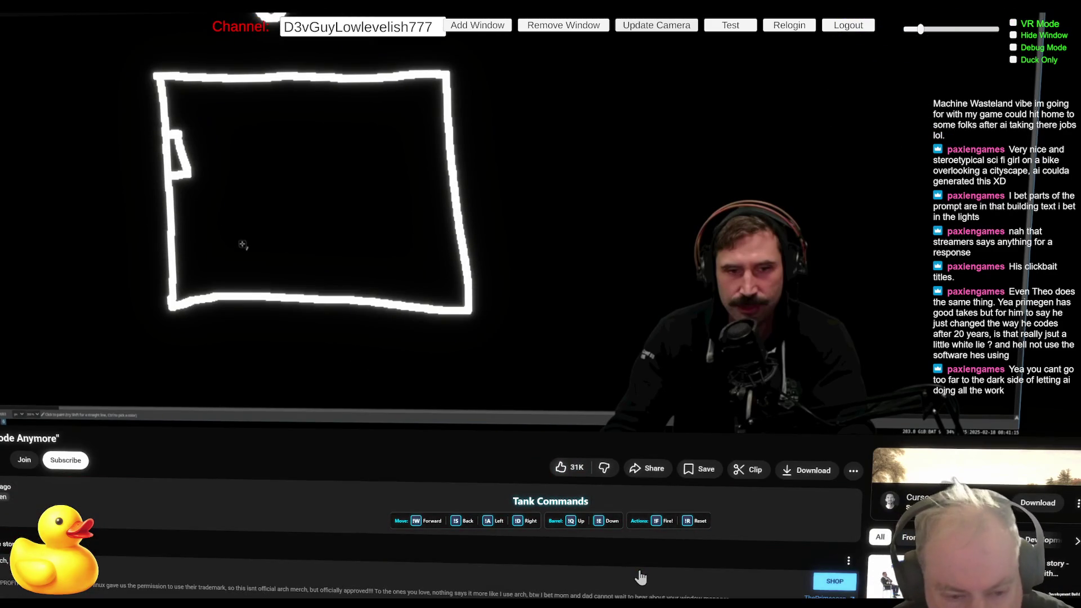
# Let the Jr Devs video play on to the parseFloat question, then bring up the player controls.
pyautogui.scroll(-2, 640, 576)
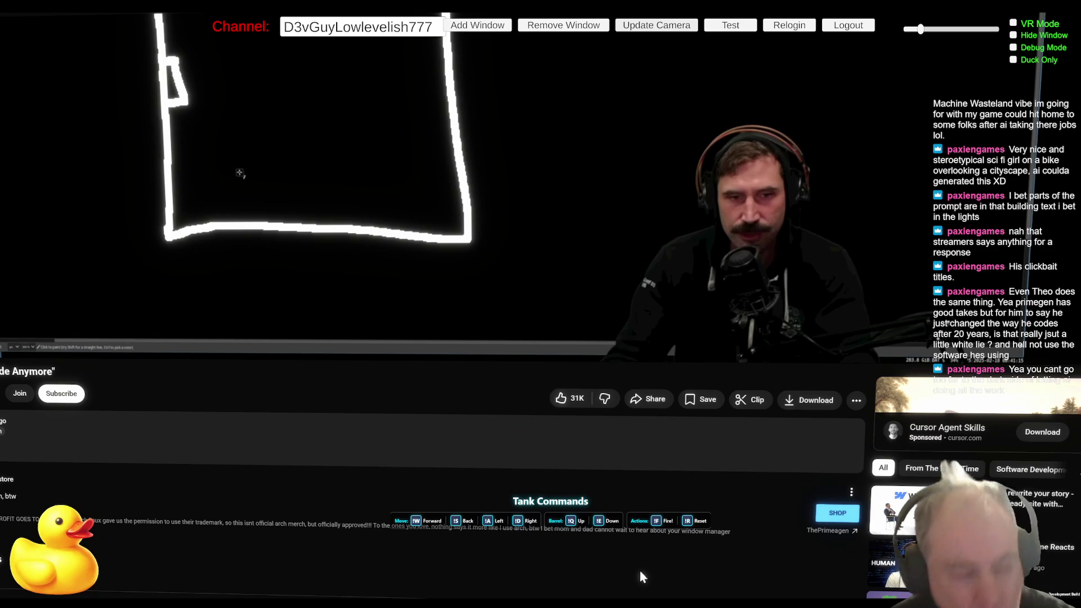
pyautogui.scroll(2, 640, 570)
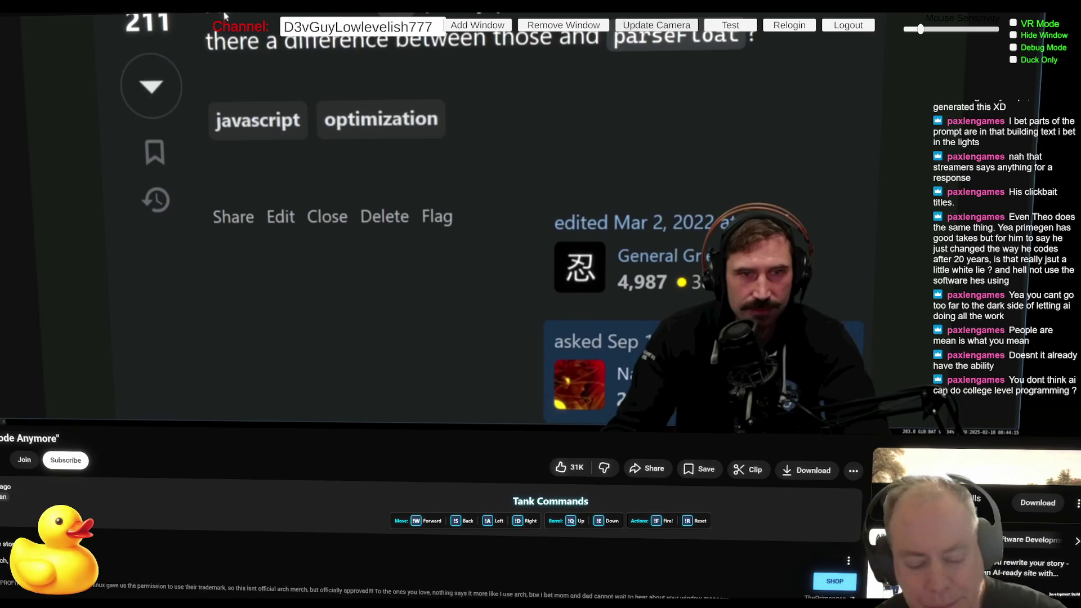
pyautogui.moveTo(357, 294)
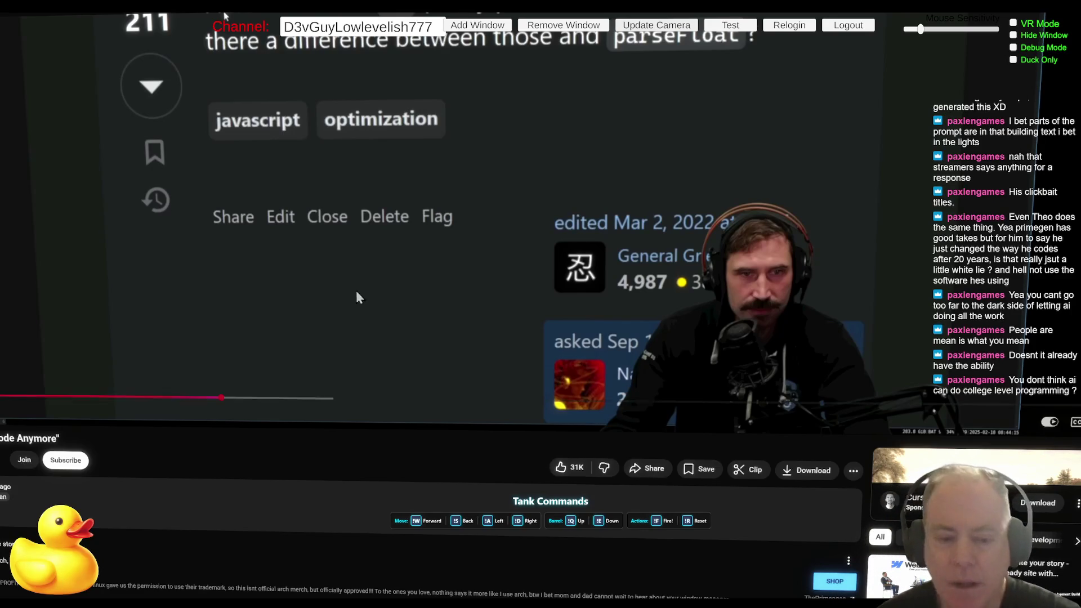
# Toggle the YouTube video's playback on the parseFloat question.
pyautogui.click(333, 265)
pyautogui.click(333, 265)
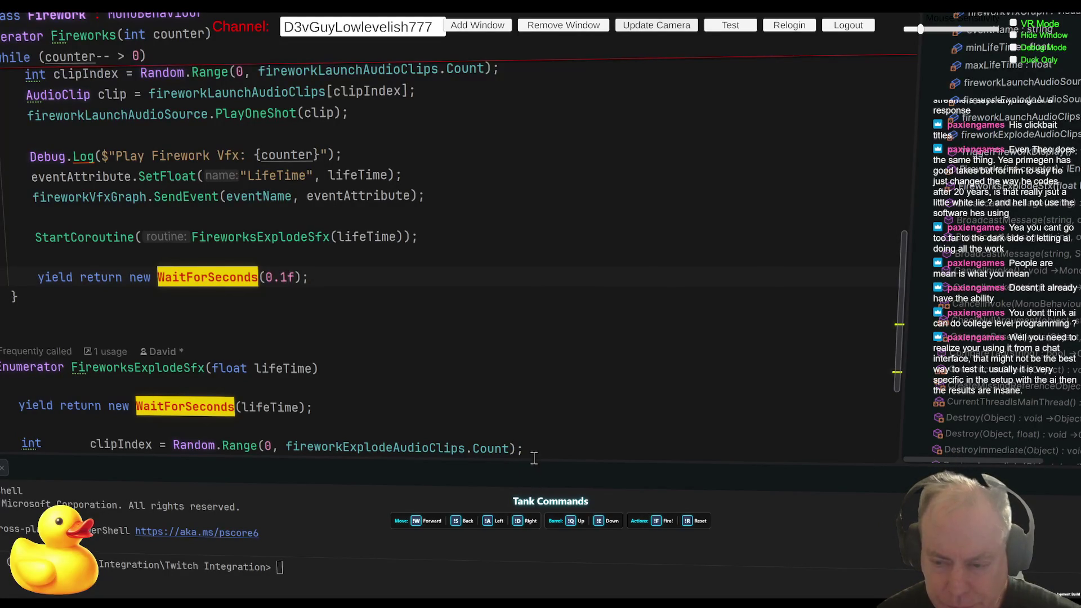
# Raise the divider between Rider's editor and the PowerShell terminal to make the terminal taller.
pyautogui.moveTo(538, 461)
pyautogui.mouseDown()
pyautogui.moveTo(539, 366)
pyautogui.moveTo(572, 338)
pyautogui.mouseUp()
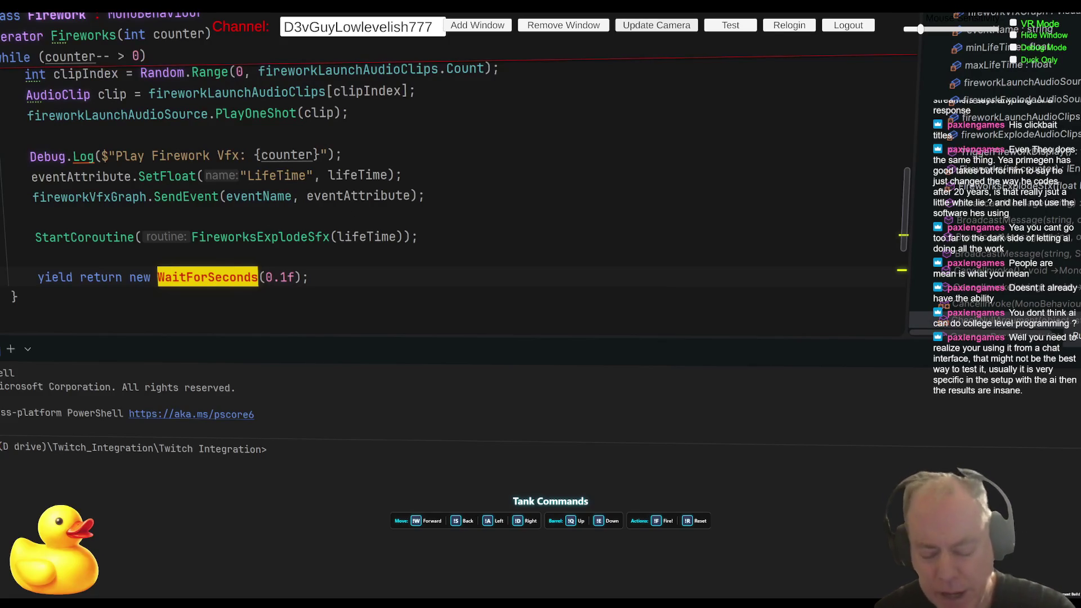
# Enter 'What does this code do' in PowerShell, then run 'claude' after the unknown-command error.
pyautogui.write('How')
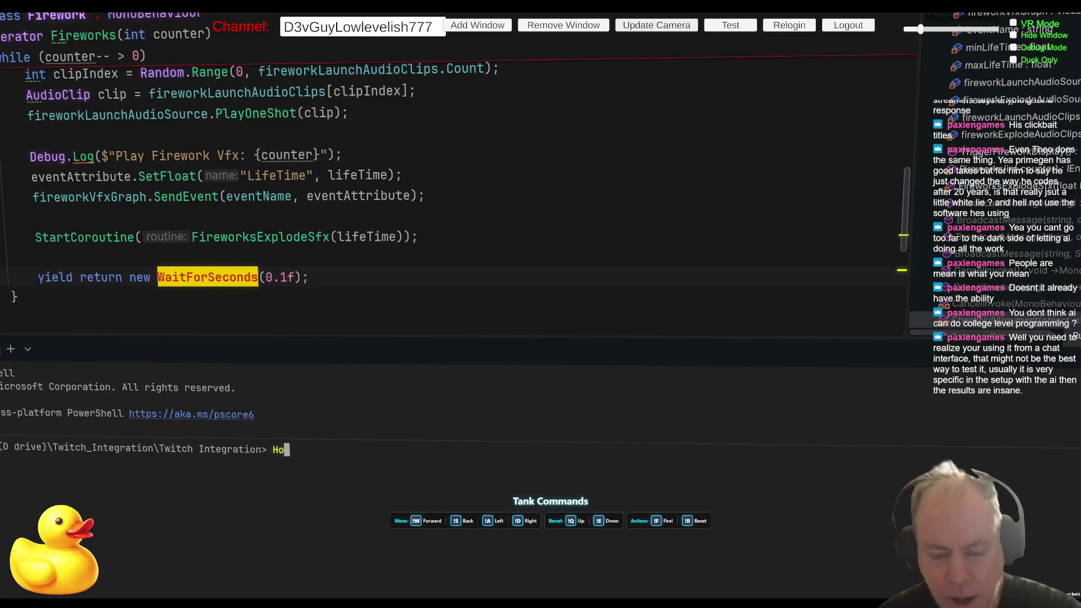
pyautogui.press('BackSpace')
pyautogui.press('BackSpace')
pyautogui.press('BackSpace')
pyautogui.write('What does this ')
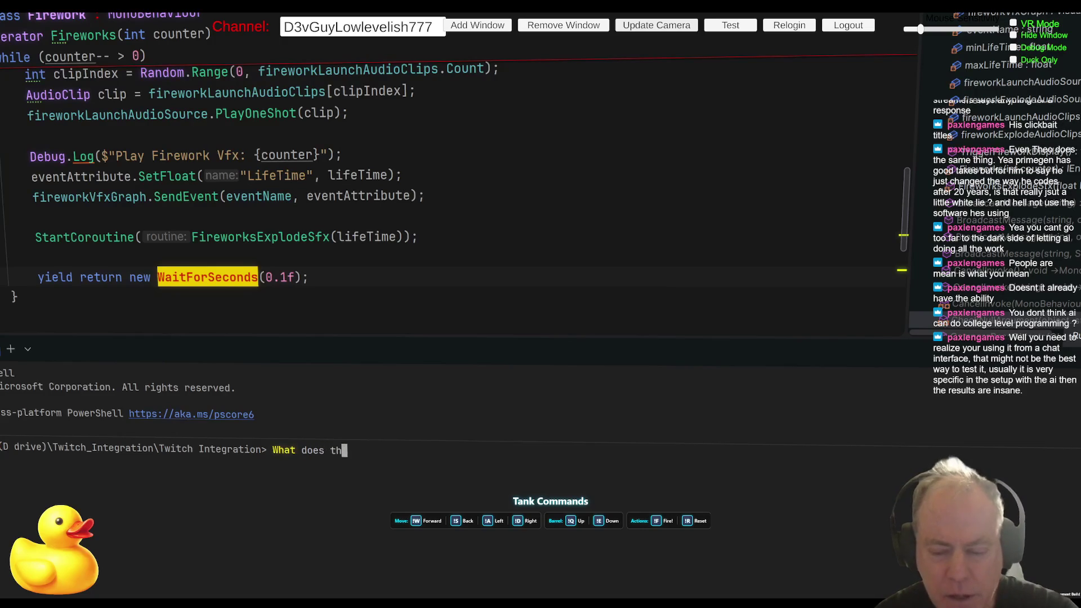
pyautogui.write('code do')
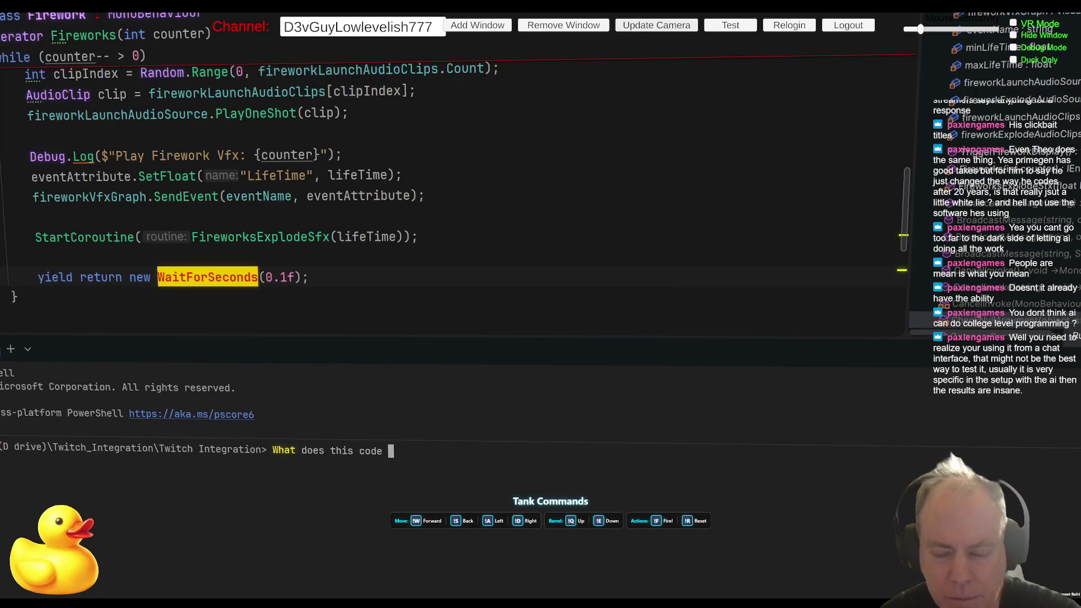
pyautogui.press('Return')
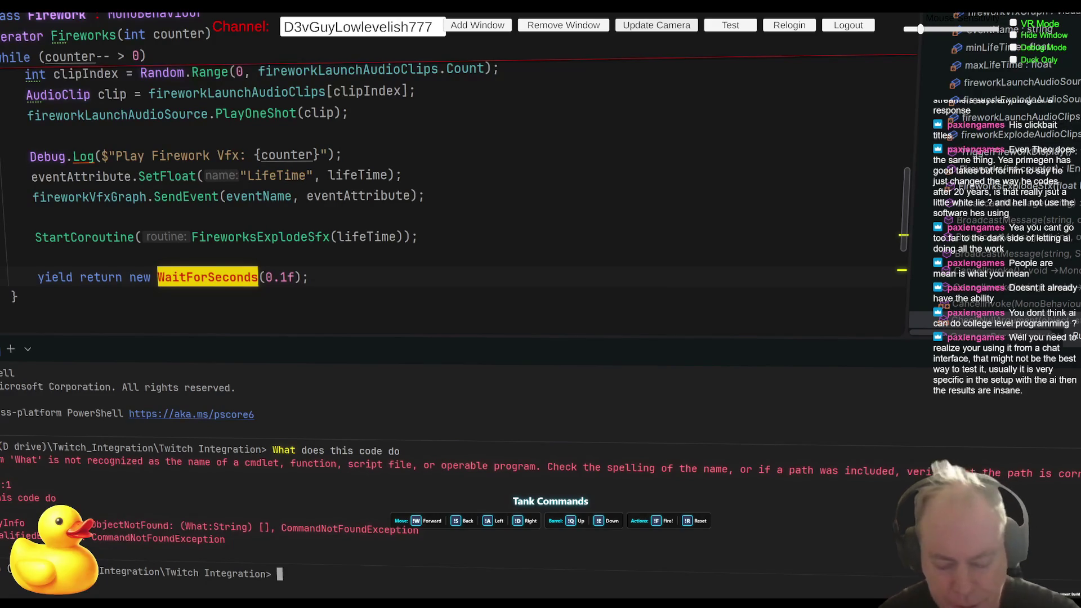
pyautogui.write('claude')
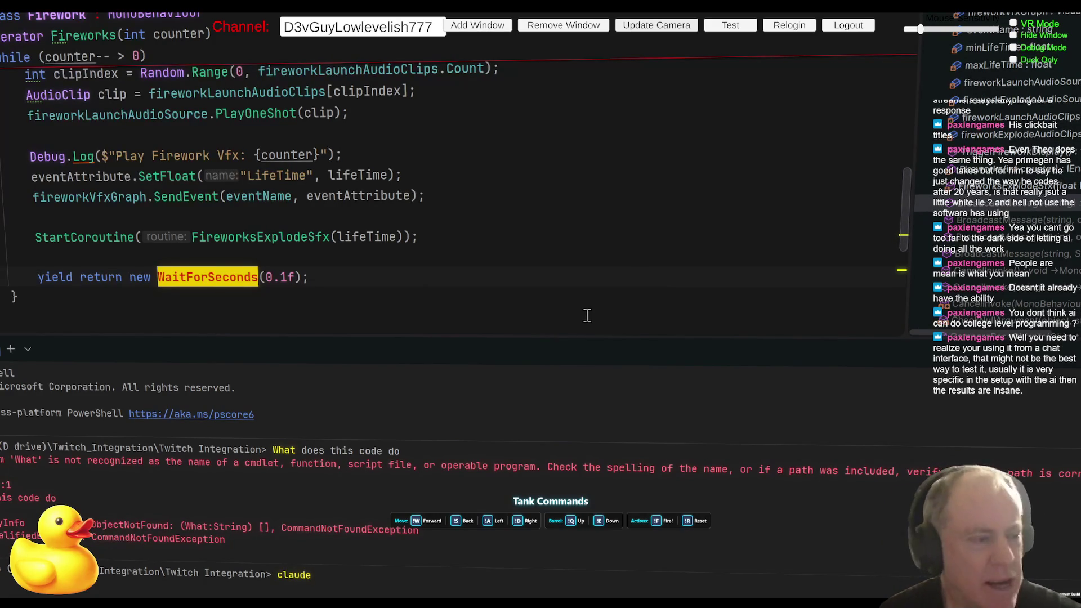
pyautogui.press('Return')
# Enlarge the terminal and ask Claude Code 'what does this code do', correcting the typo.
pyautogui.moveTo(567, 337); pyautogui.dragTo(580, 202)
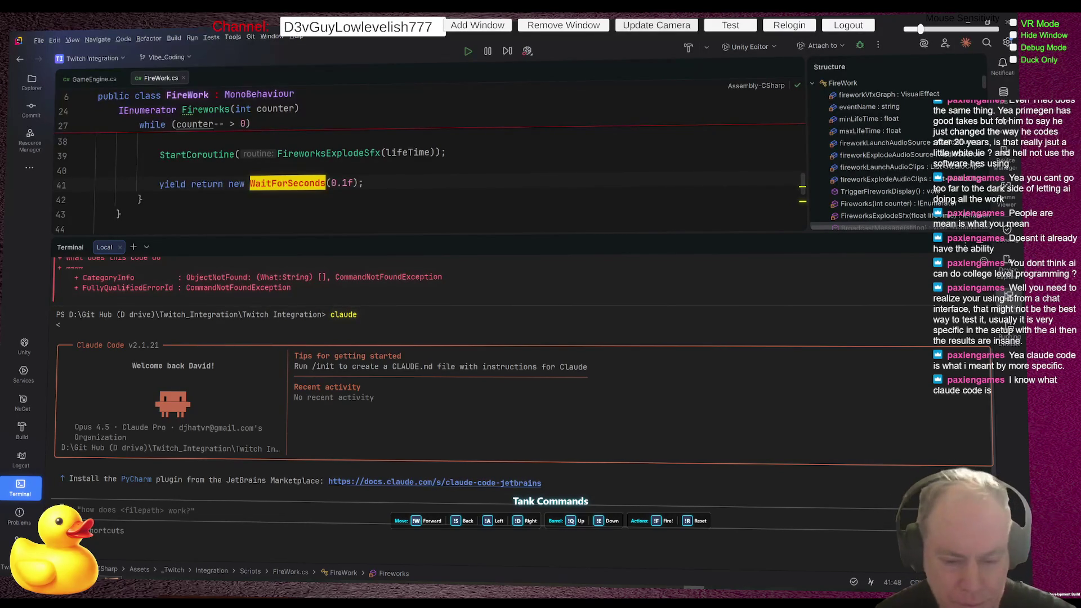
pyautogui.write('what does th')
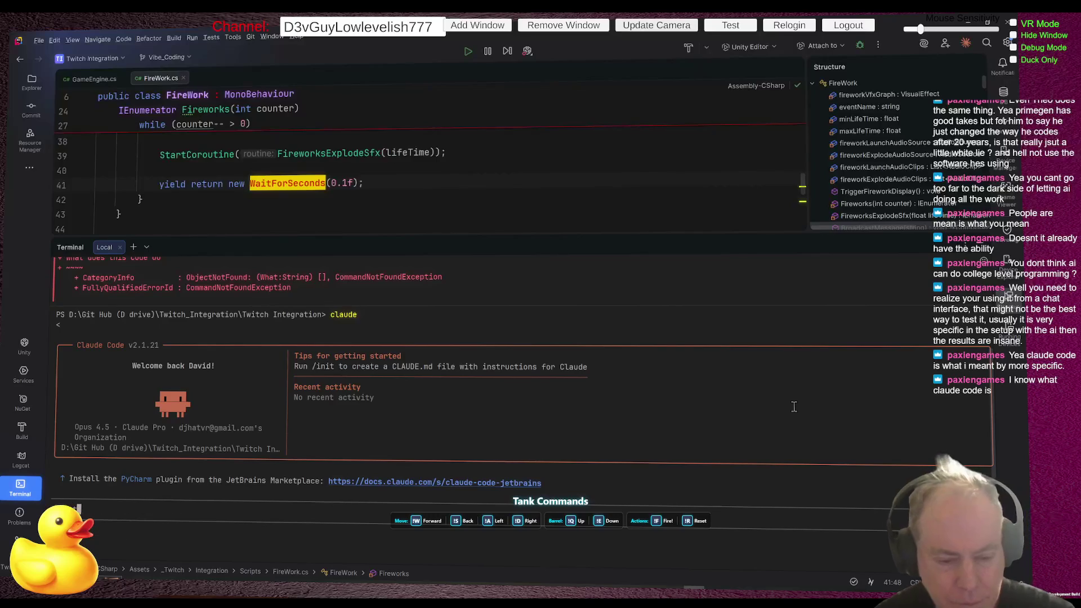
pyautogui.write('is code dco')
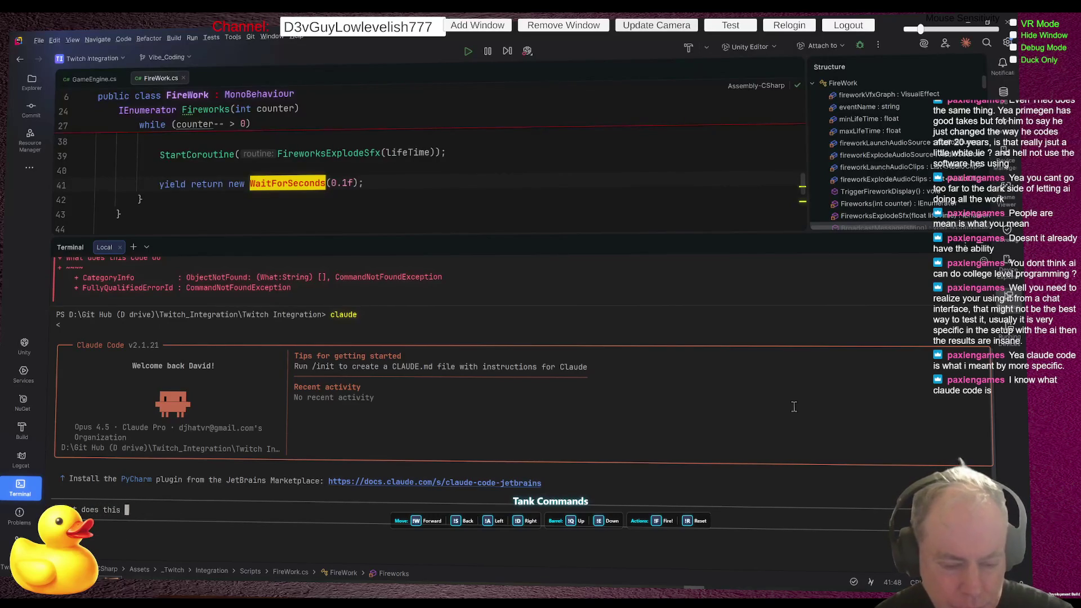
pyautogui.press('BackSpace')
pyautogui.press('BackSpace')
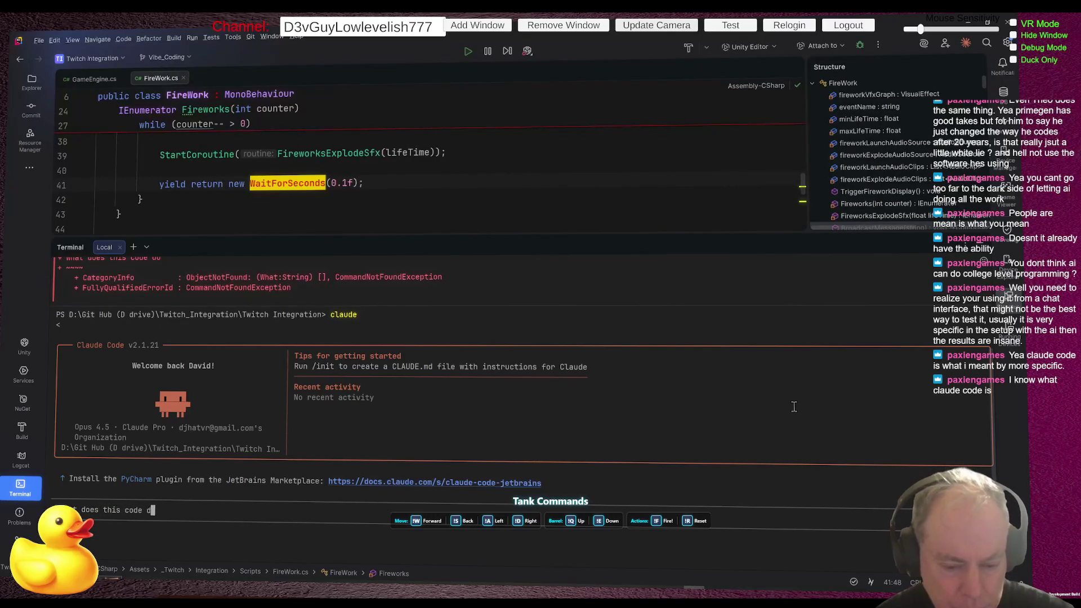
pyautogui.write('o')
pyautogui.press('Return')
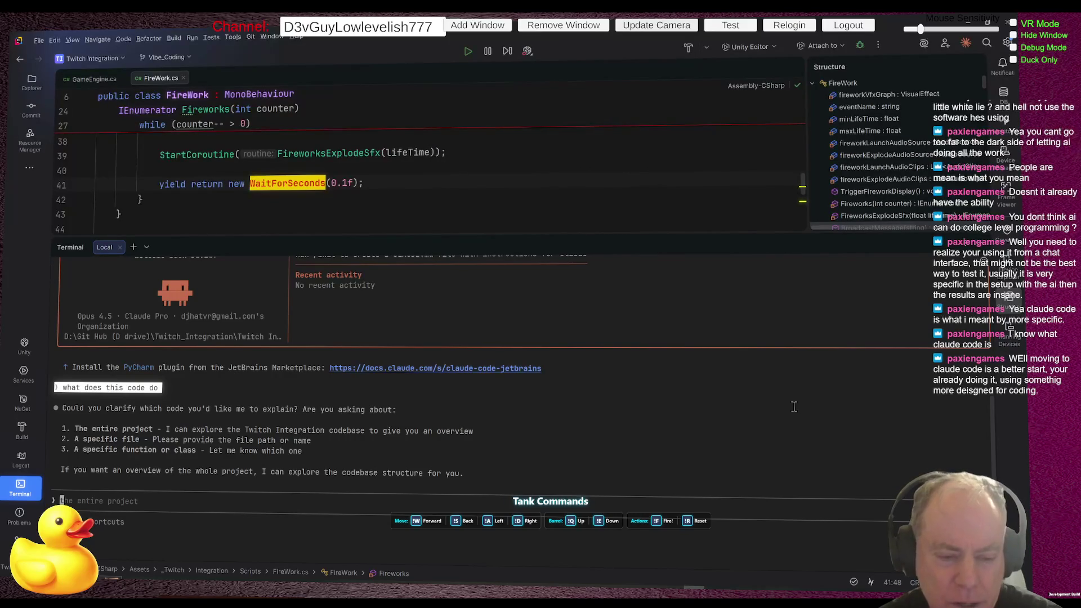
# Pick option 1, 'The entire project', and allow Claude's find command.
pyautogui.write('1')
pyautogui.press('Return')
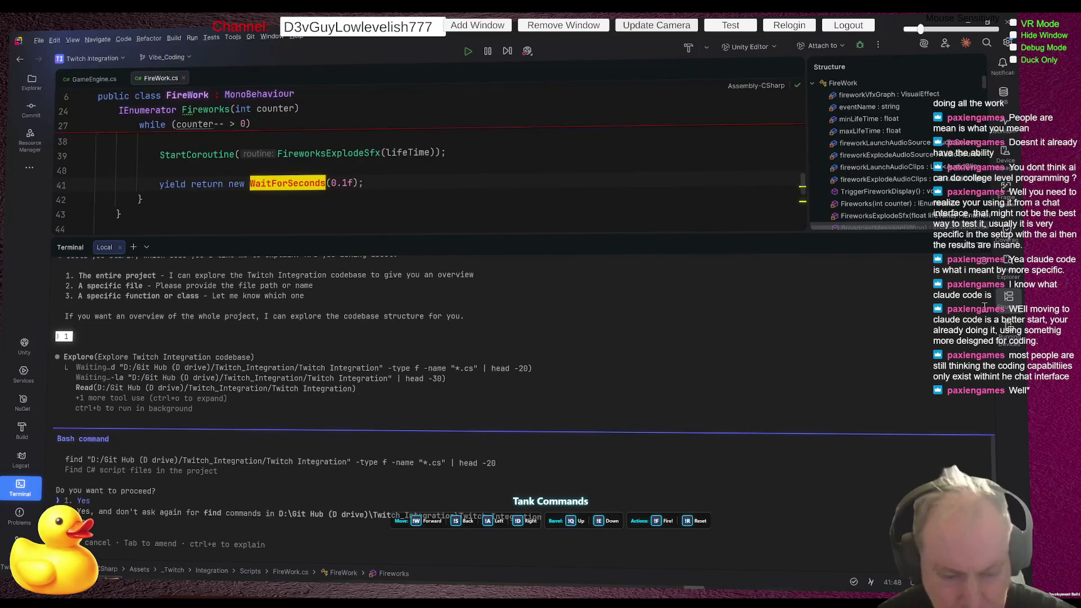
pyautogui.press('Return')
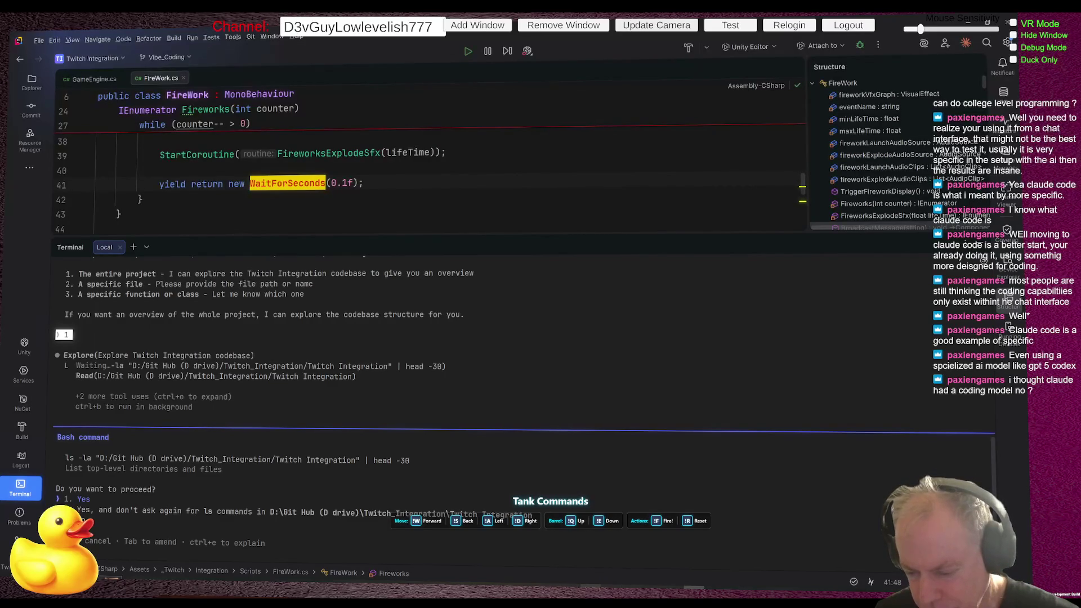
pyautogui.moveTo(571, 597)
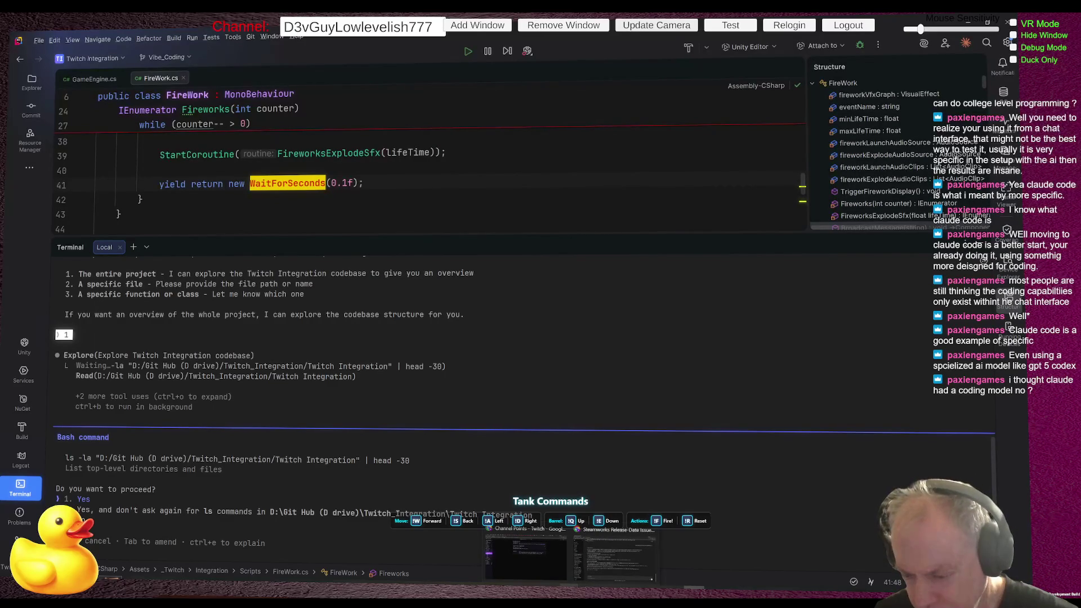
# Google 'claude' in a new Chrome tab, close it, and switch to the ChatGPT window.
pyautogui.click(652, 578)
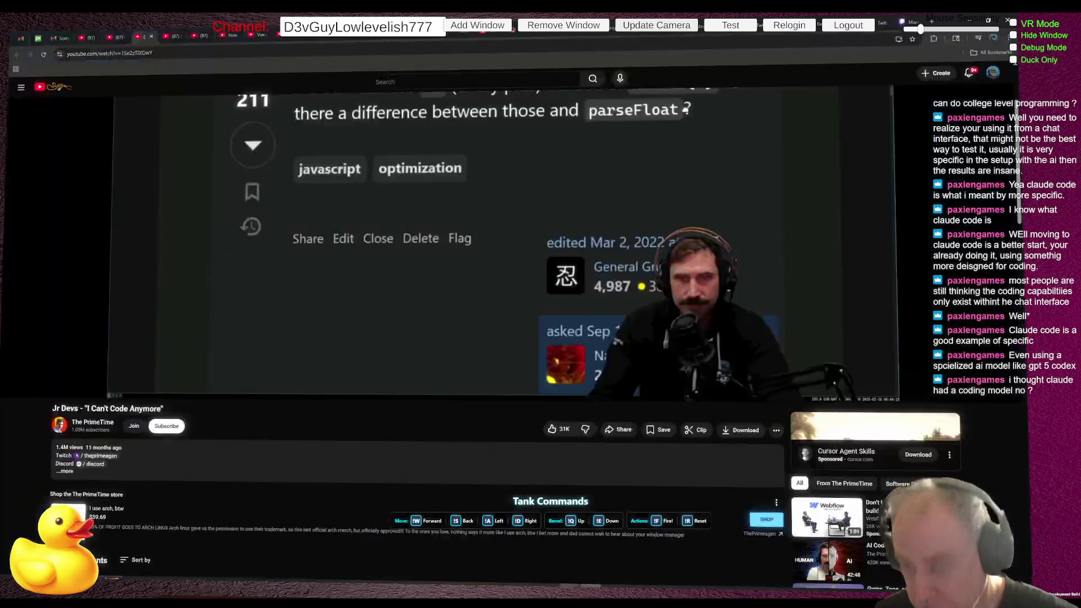
pyautogui.click(932, 21)
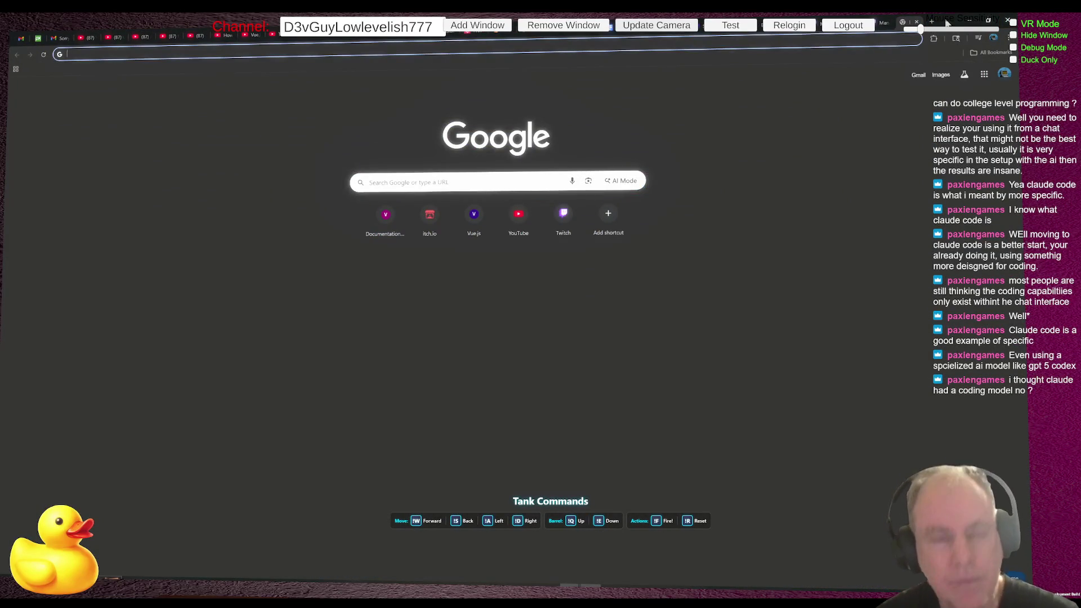
pyautogui.write('claude')
pyautogui.press('Return')
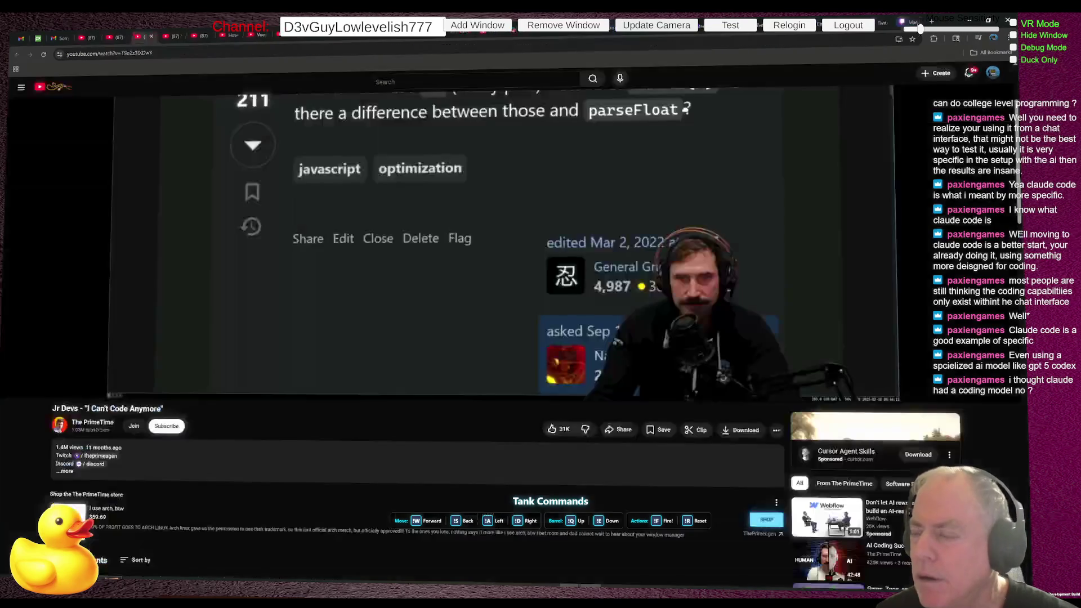
pyautogui.click(916, 21)
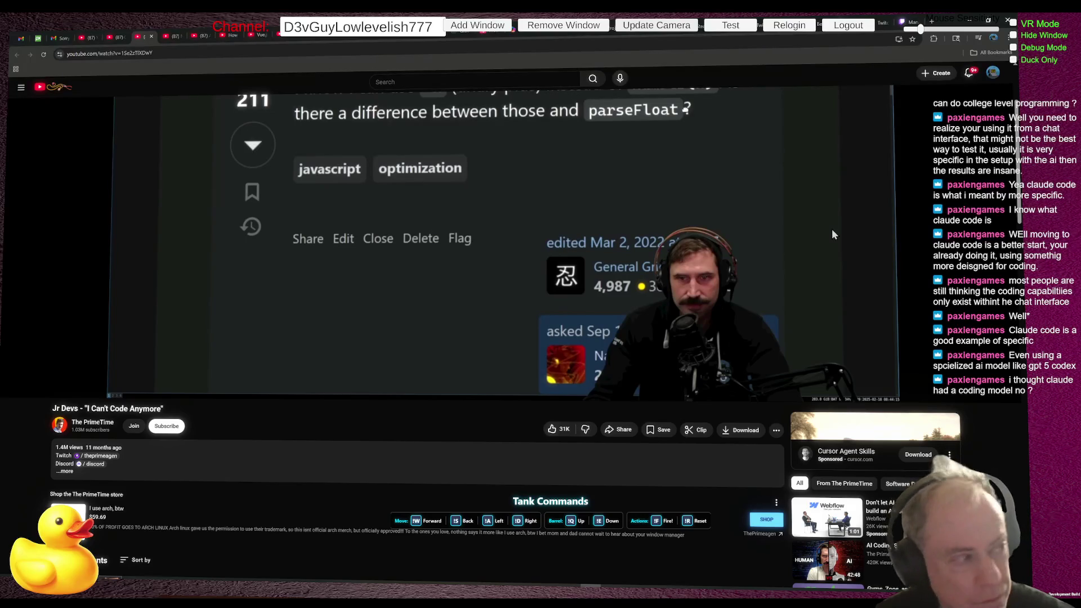
pyautogui.hotkey('alt', 'Tab')
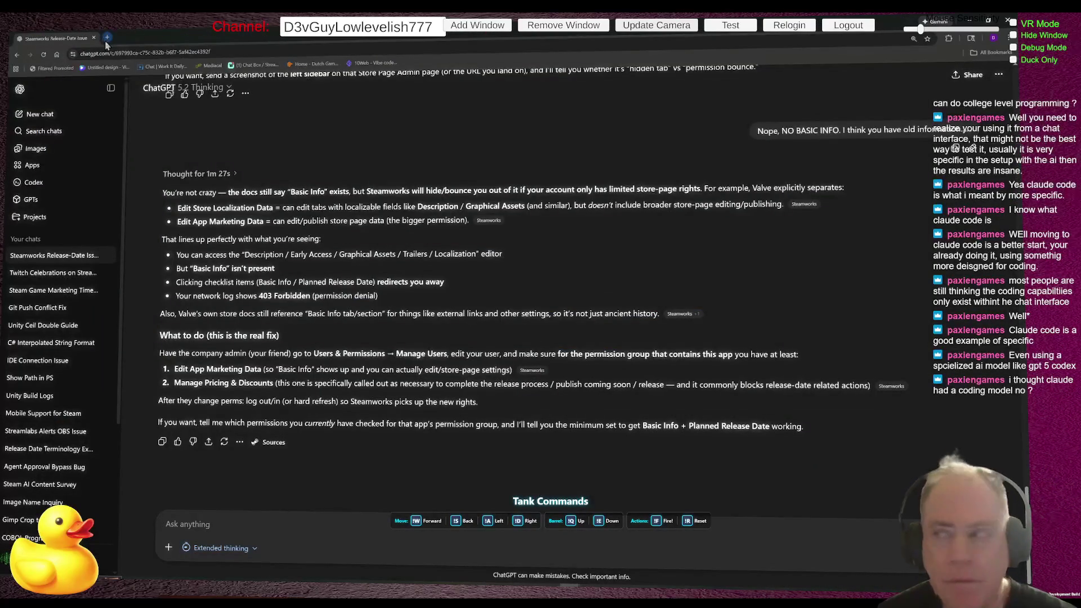
# Open claude.ai in a new tab, keep Opus 4.5 as the model, and type 'What is Tron'.
pyautogui.click(107, 37)
pyautogui.write('claude')
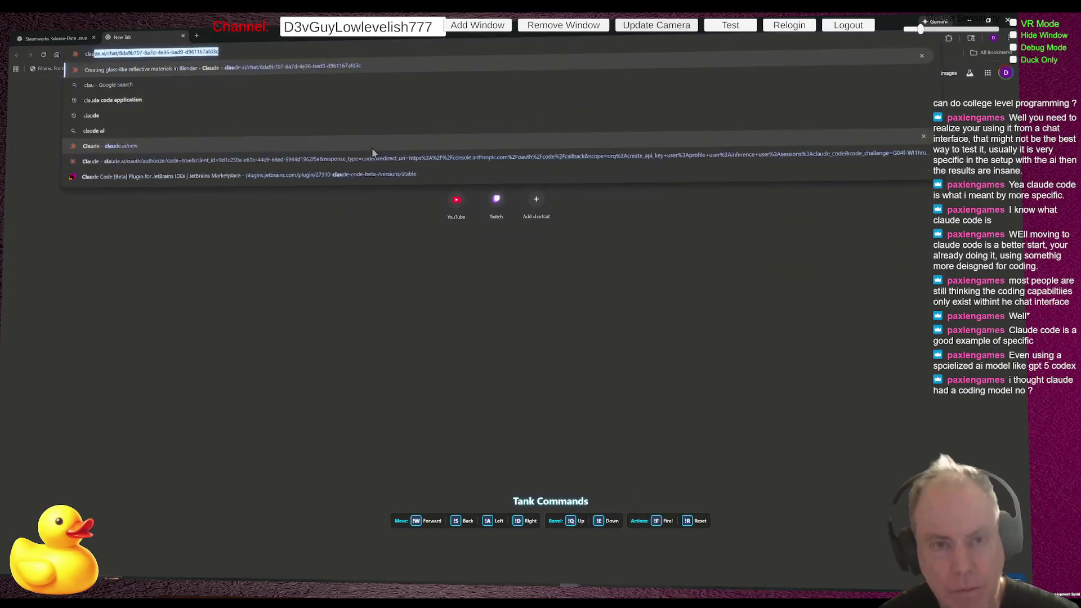
pyautogui.press('Return')
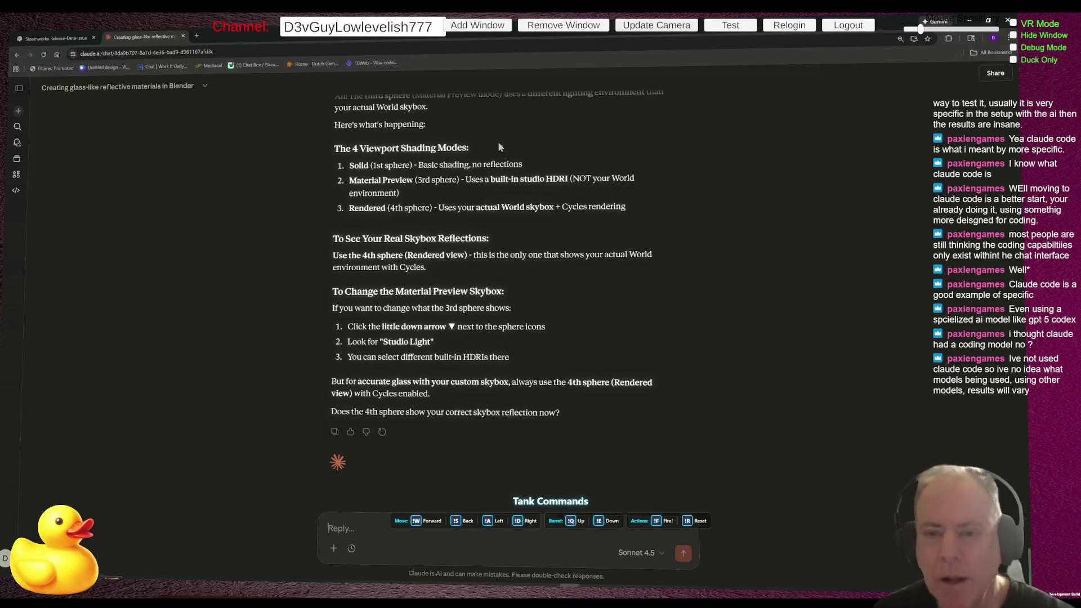
pyautogui.click(660, 557)
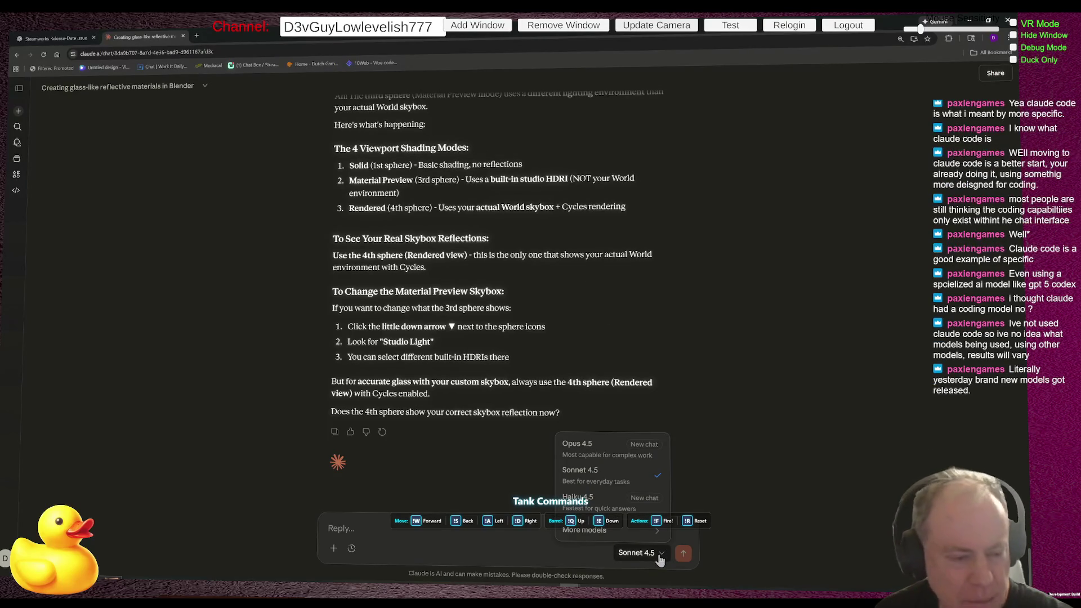
pyautogui.press('Escape')
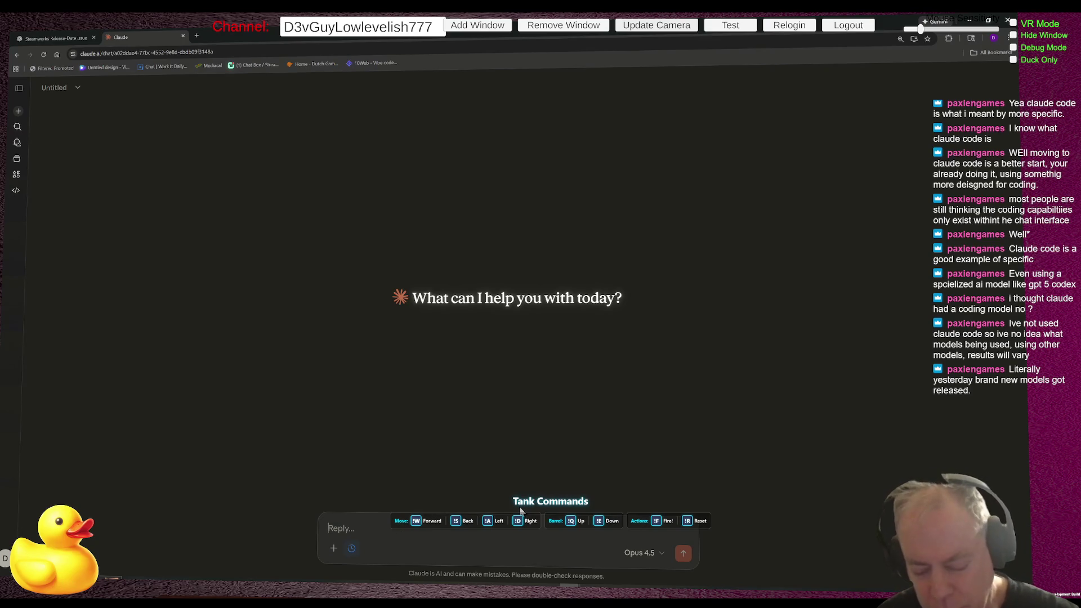
pyautogui.write('What')
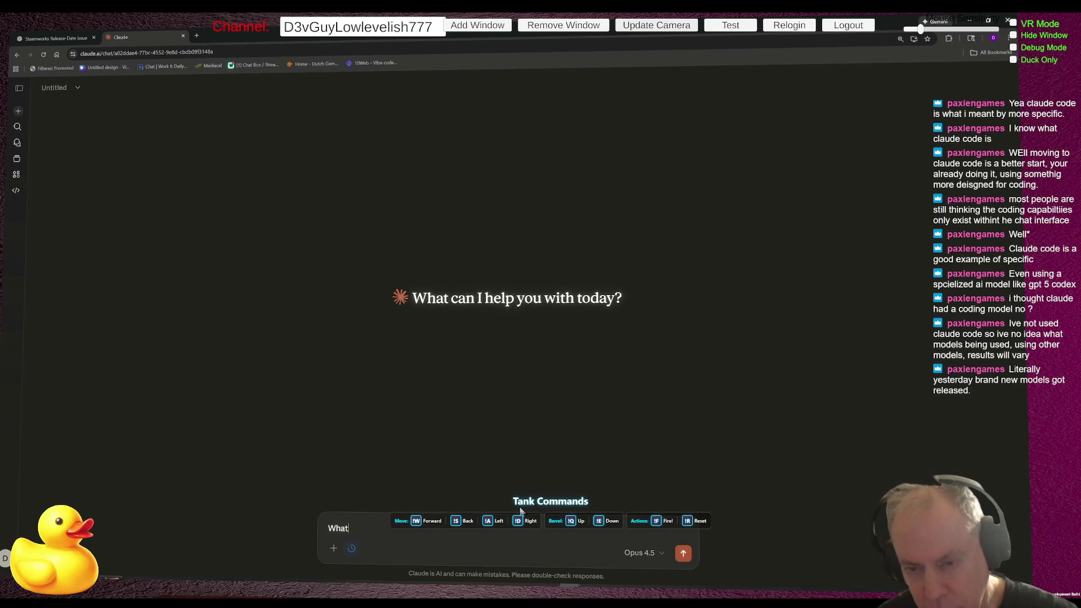
pyautogui.write(' is Tron')
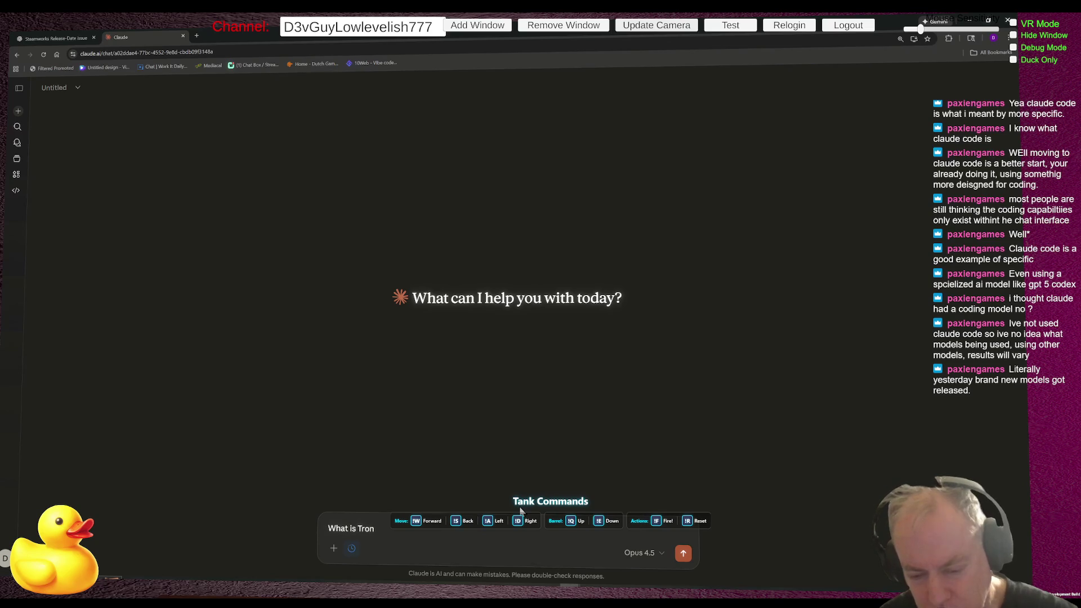
# Send 'What is Tron', browse the model list including More models, then return to Rider.
pyautogui.press('Return')
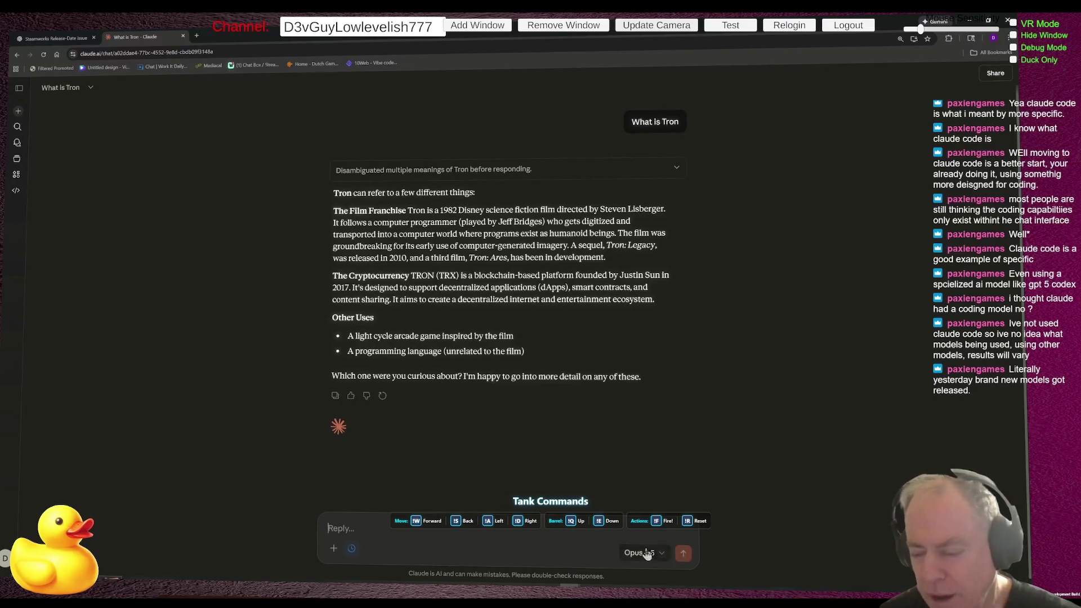
pyautogui.click(665, 556)
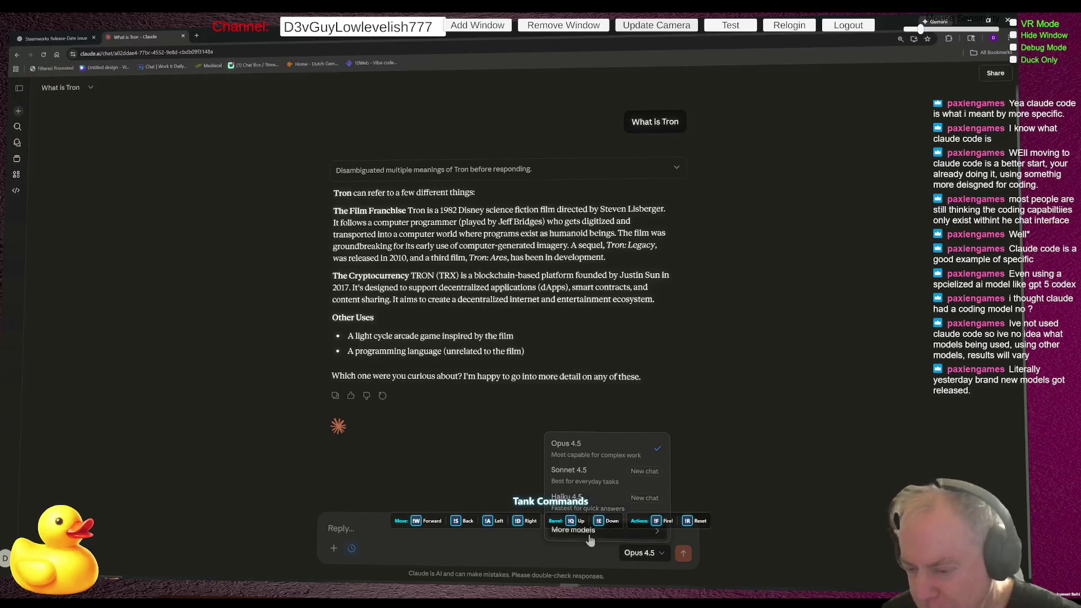
pyautogui.moveTo(631, 534)
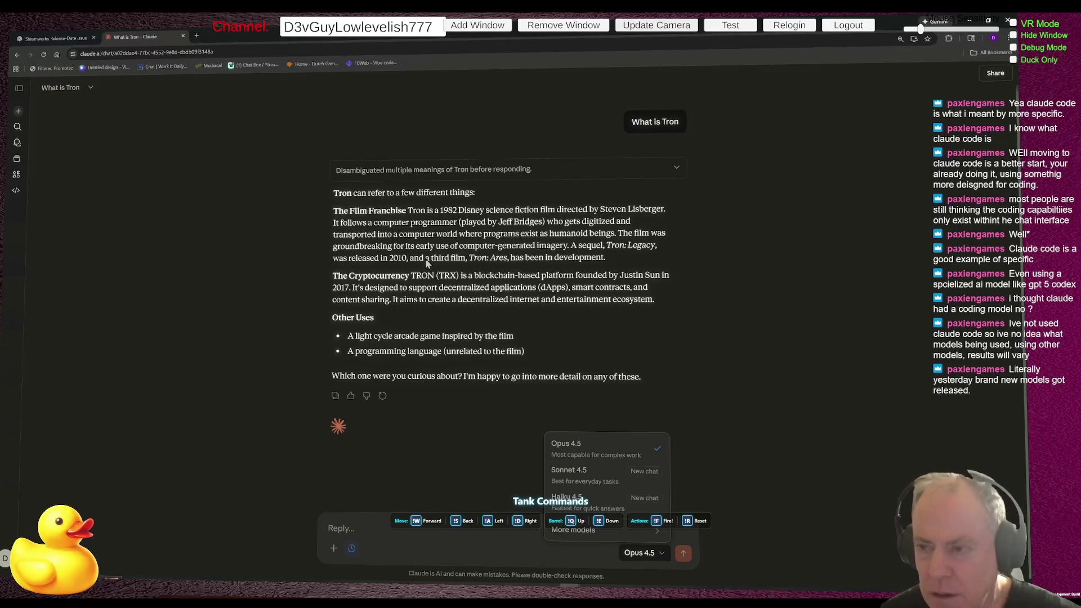
pyautogui.hotkey('alt', 'Tab')
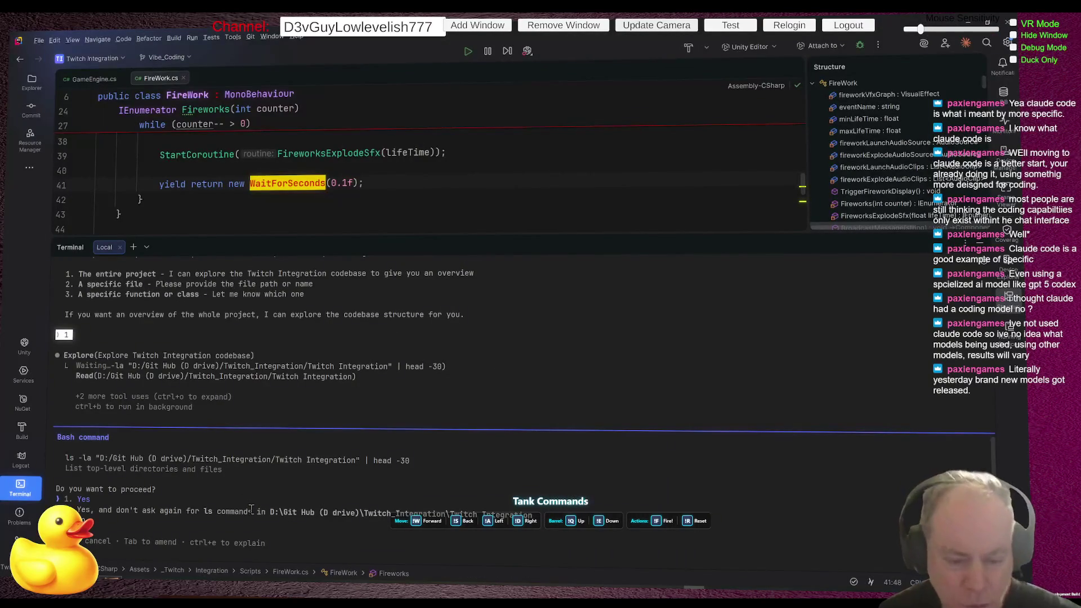
# Scroll up Rider's terminal and highlight the 'Claude Code' header in its welcome box.
pyautogui.scroll(8, 458, 491)
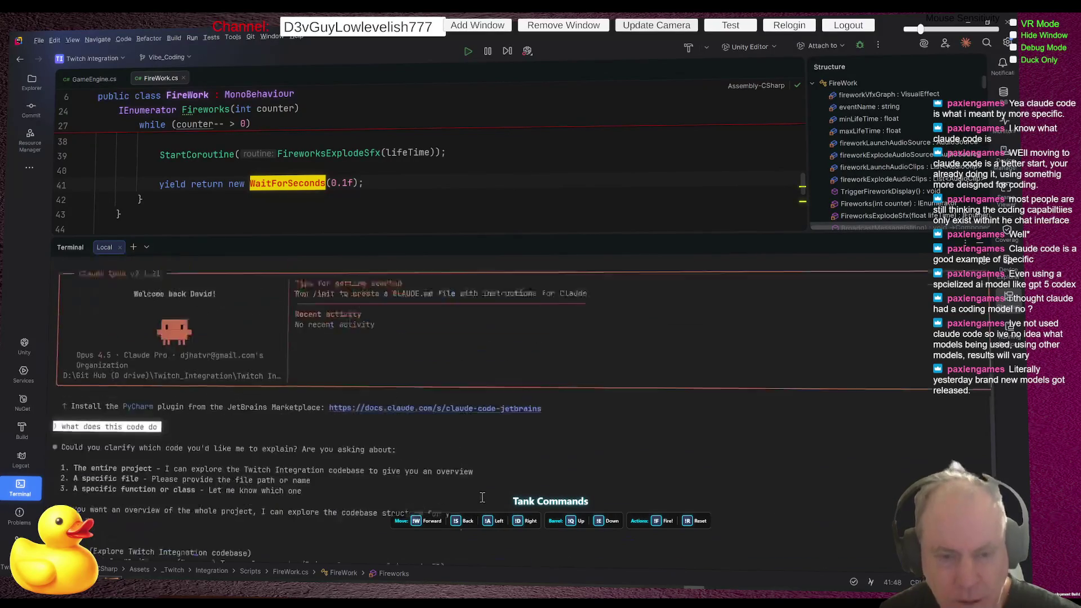
pyautogui.moveTo(75, 346); pyautogui.dragTo(134, 348)
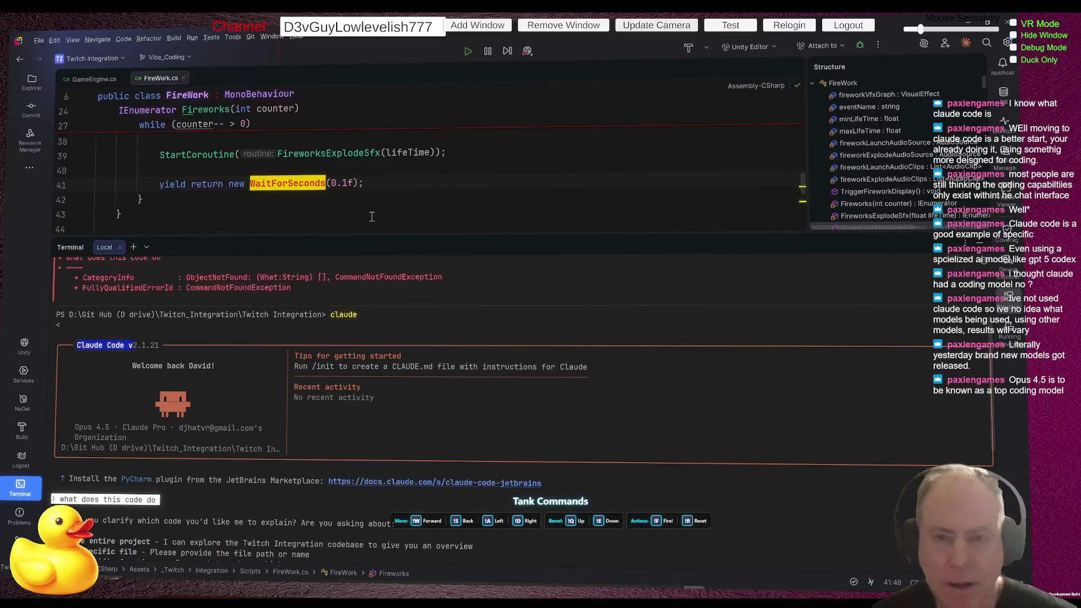
pyautogui.hotkey('alt', 'Tab')
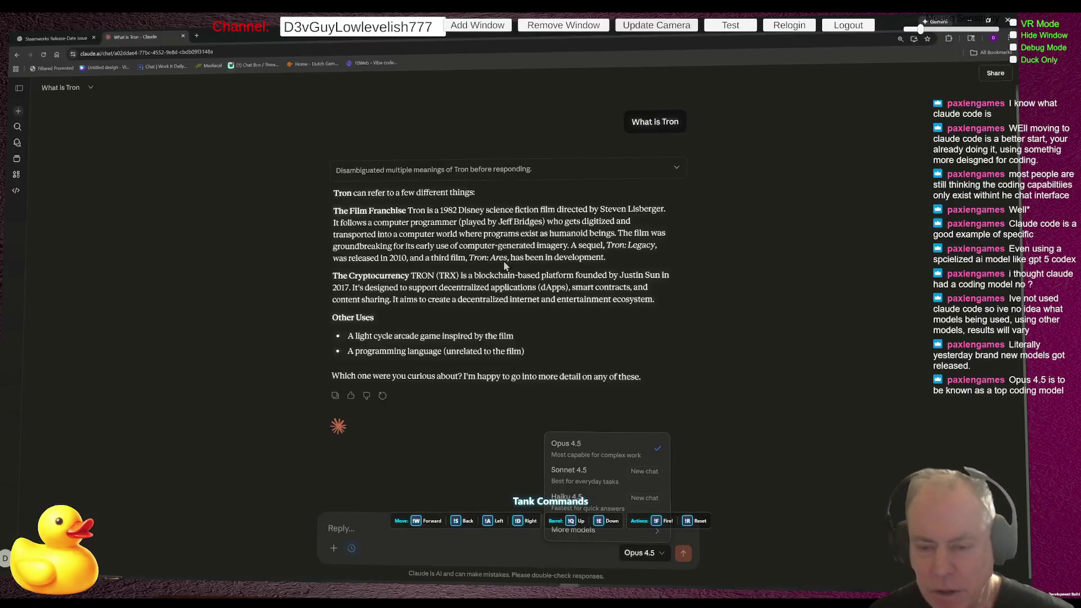
# Ask Claude.ai 'Which Antrhopic AI is best at coding' and get Sonnet 4.5 as the answer.
pyautogui.click(360, 537)
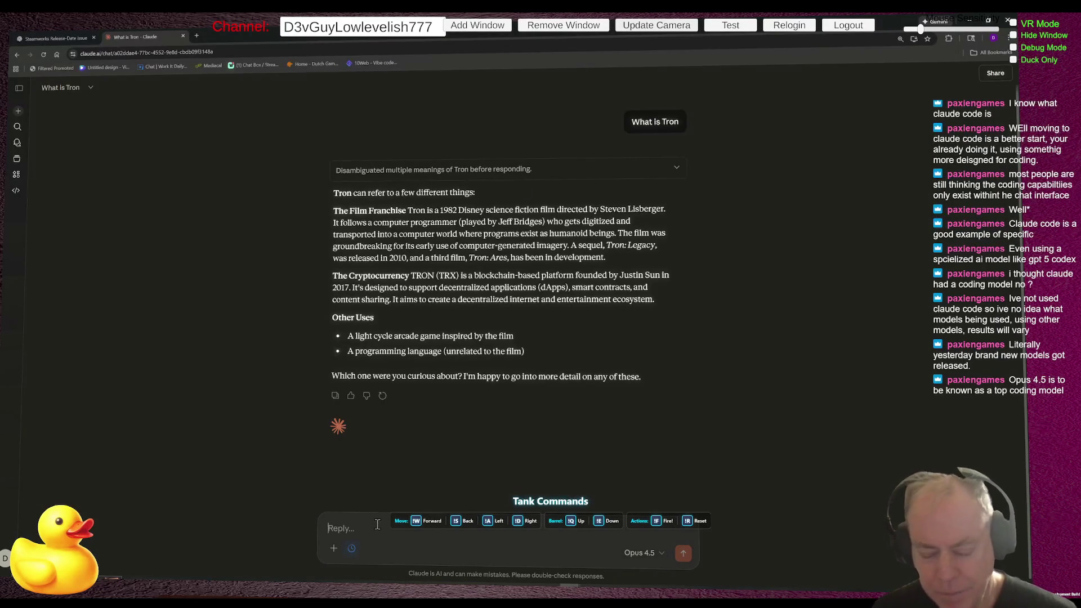
pyautogui.write('Which ')
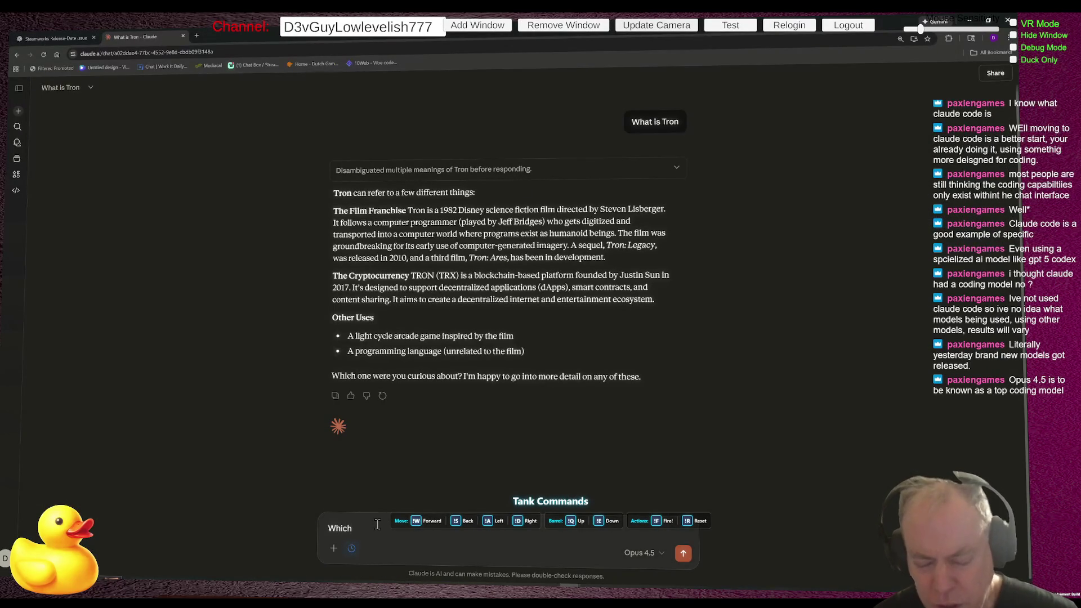
pyautogui.write('Antrhopic AI is best a')
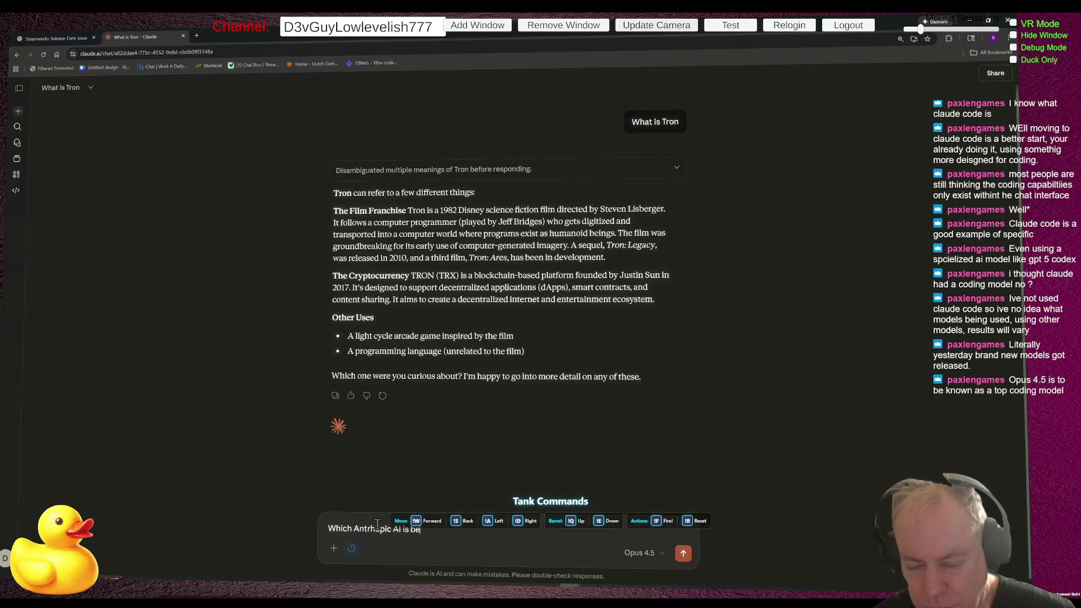
pyautogui.write('t co')
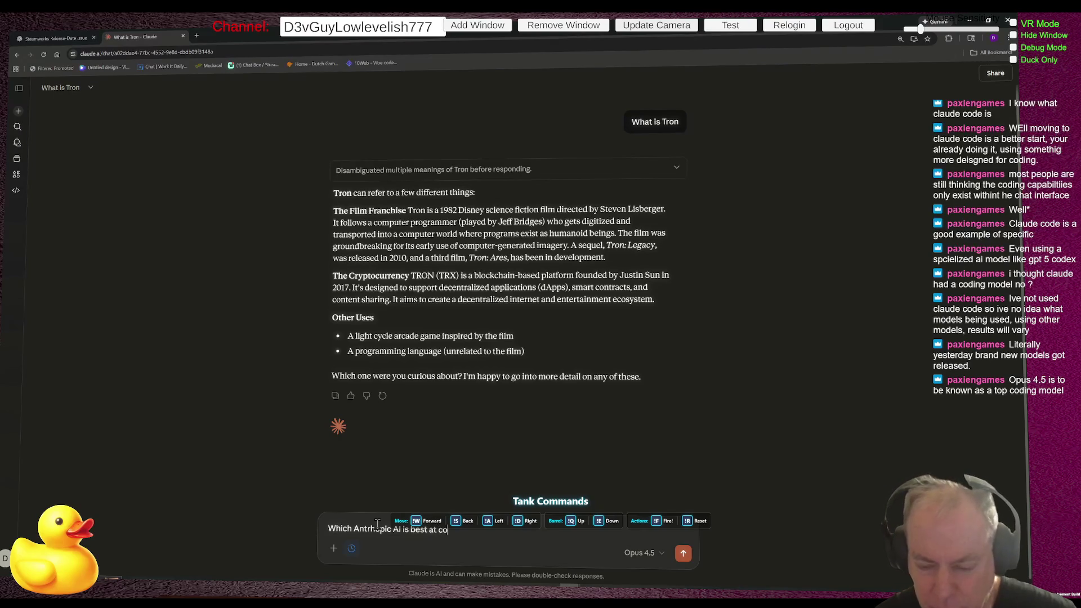
pyautogui.write('ding')
pyautogui.press('Return')
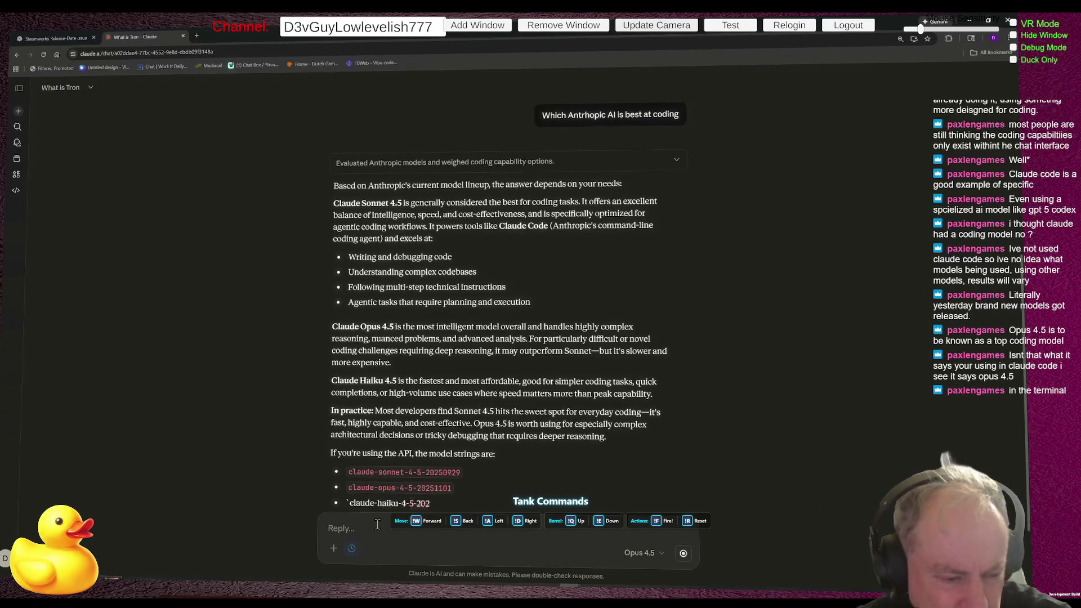
pyautogui.hotkey('alt', 'Tab')
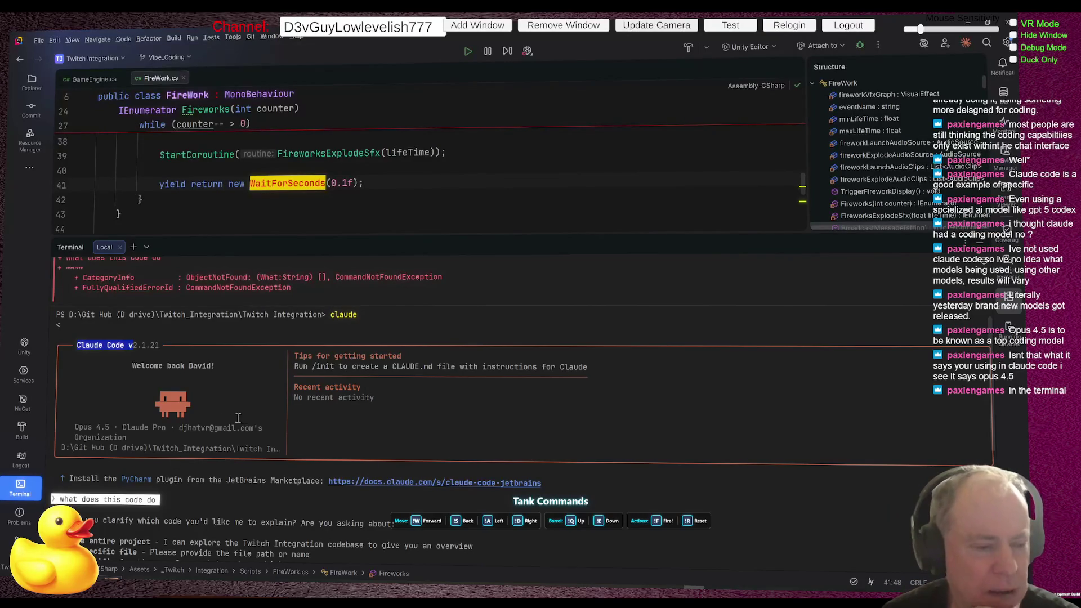
# Select Rider's entire Claude Code welcome box showing Opus 4.5 on Claude Pro.
pyautogui.moveTo(120, 363); pyautogui.dragTo(253, 443)
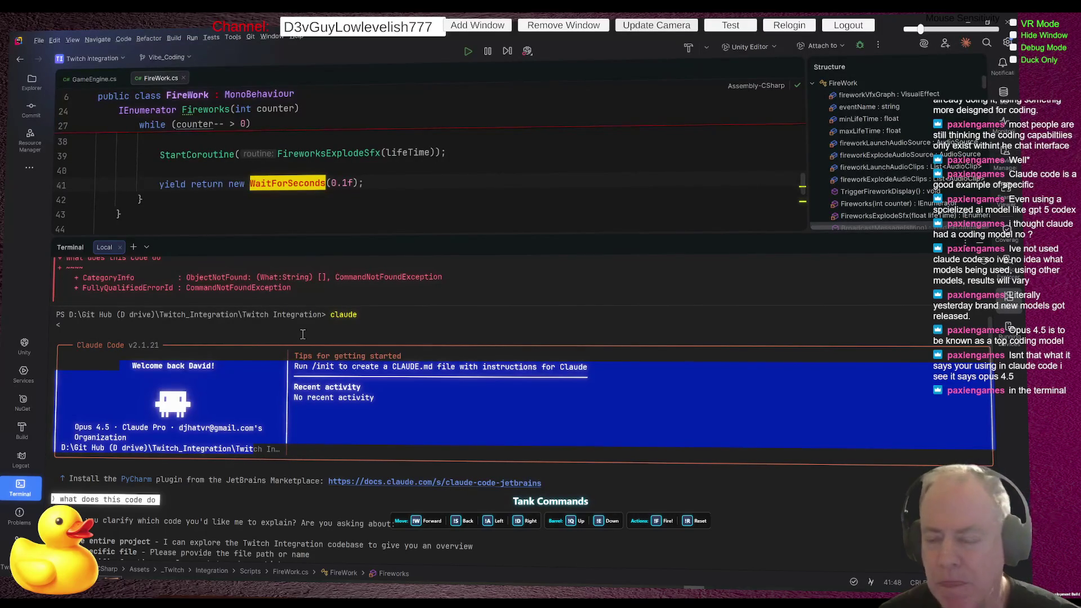
pyautogui.hotkey('alt', 'Tab')
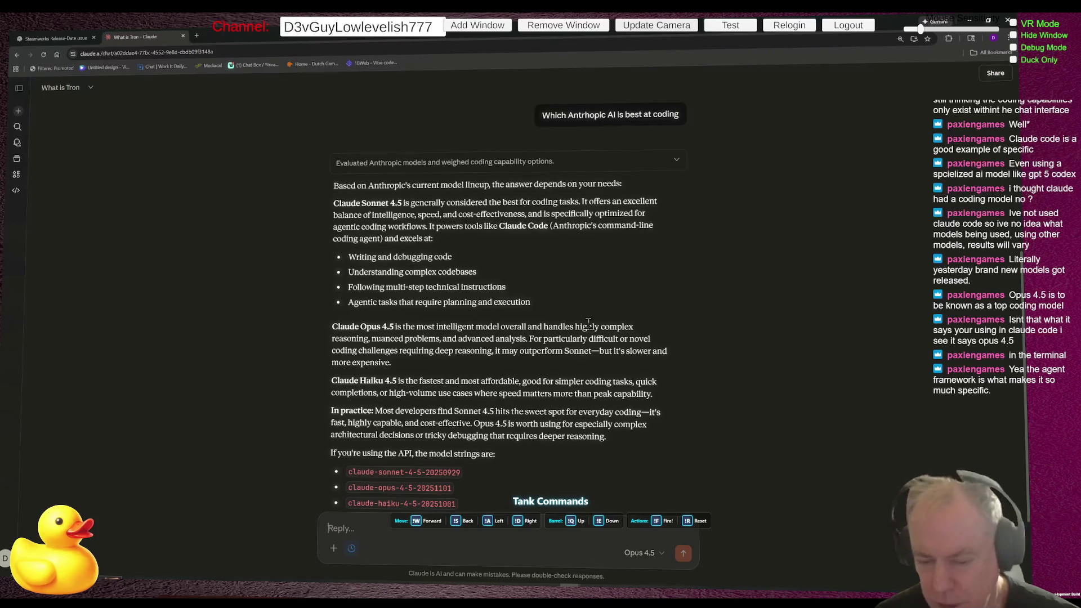
# Send the follow-up 'What about Opus 4.5????' to get the Opus, Sonnet and Haiku 4.5 comparison.
pyautogui.write('What about O')
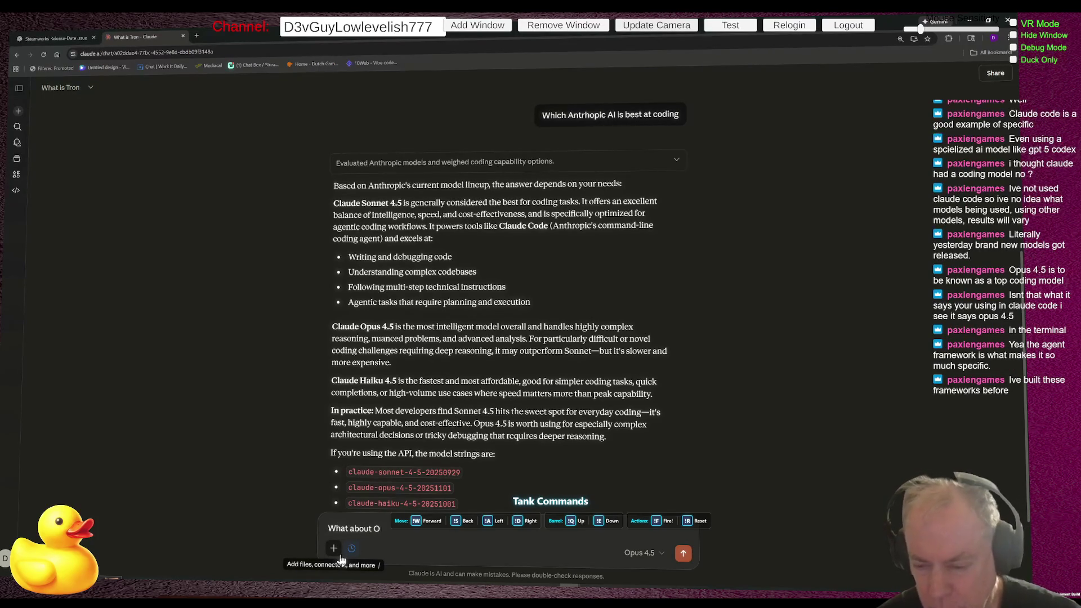
pyautogui.write('pus 4.5')
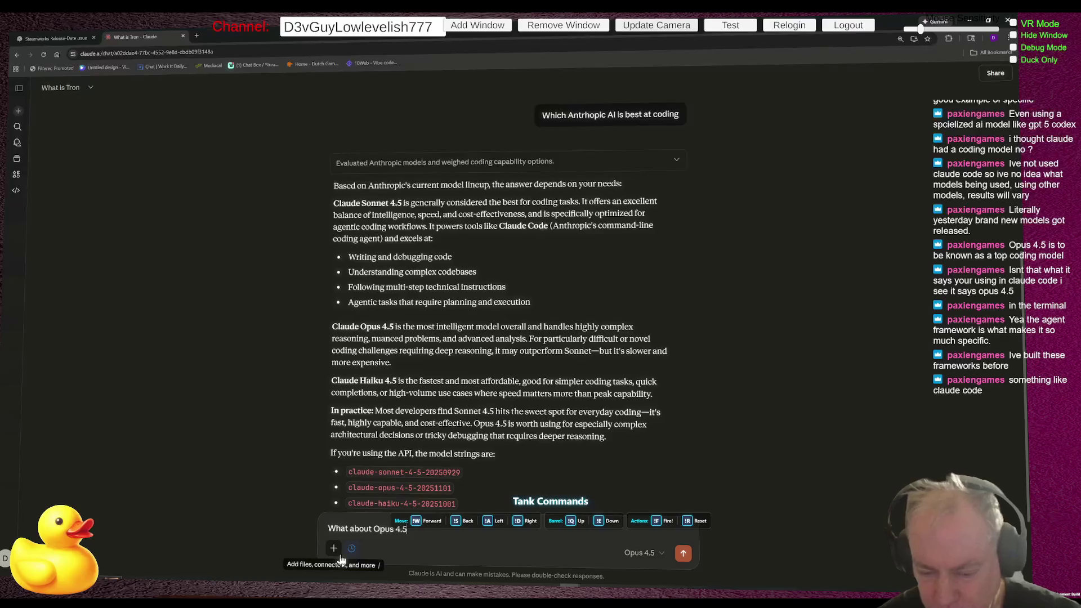
pyautogui.write('????')
pyautogui.press('Return')
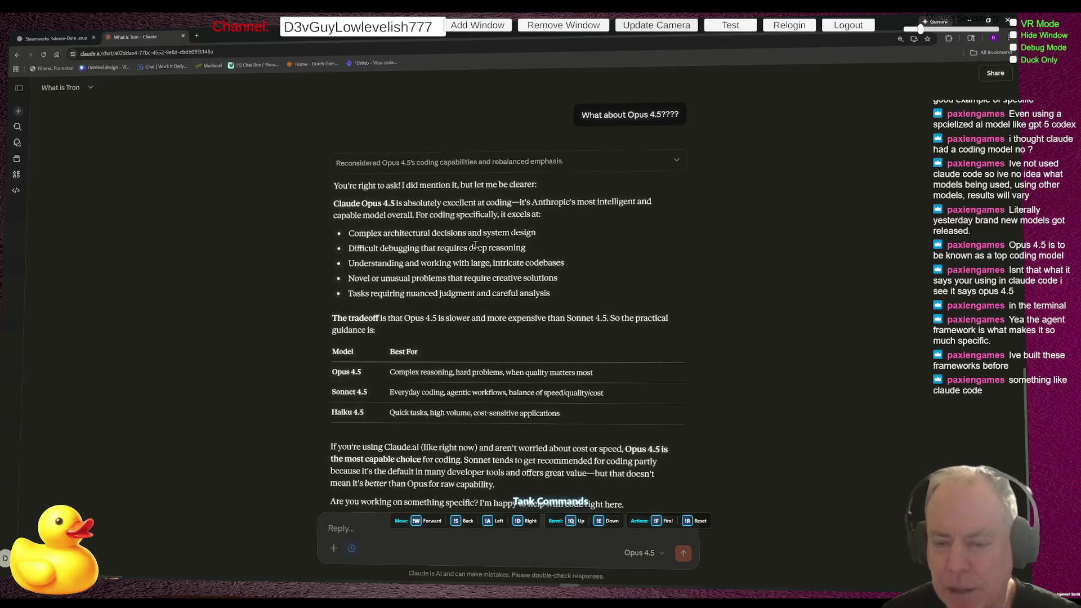
# Ask Claude.ai 'What is the difference betwweenClaudeOpus 4.5 and Claude Code'.
pyautogui.click(365, 520)
pyautogui.write('What is ')
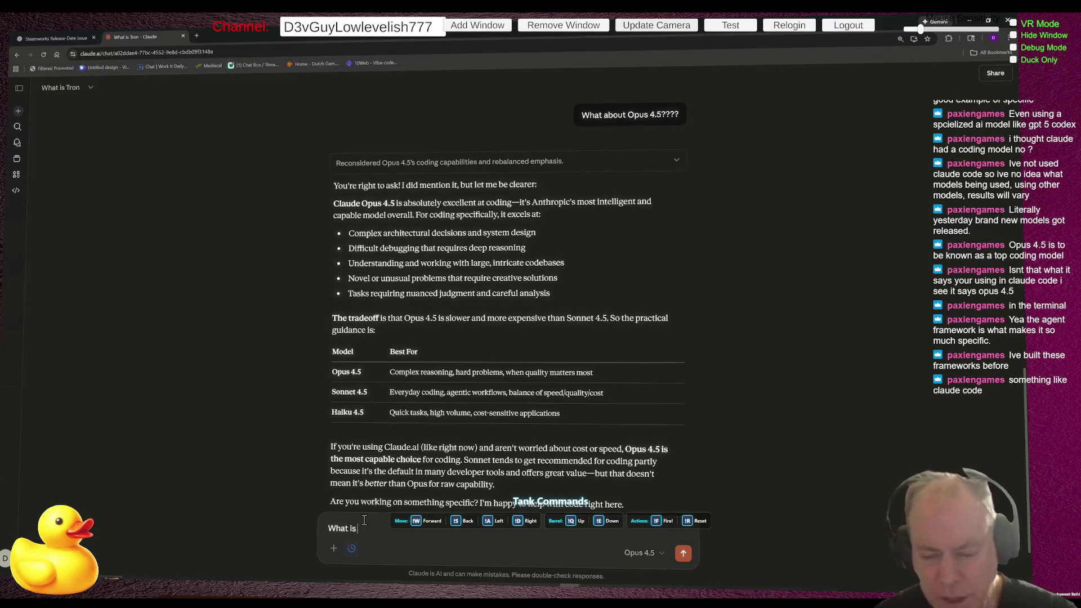
pyautogui.write('the differe')
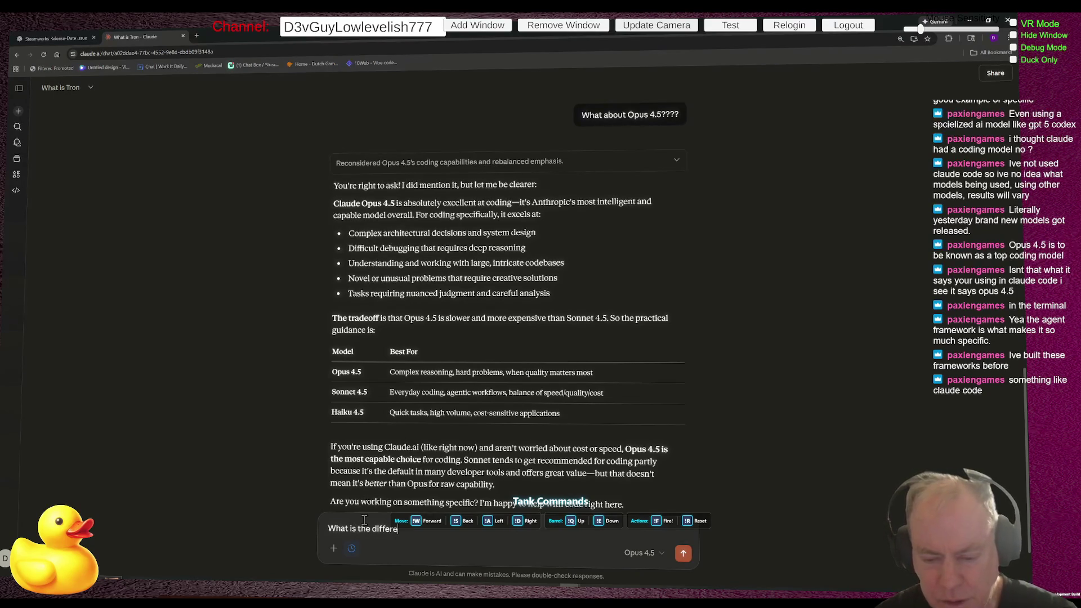
pyautogui.write('nce betw')
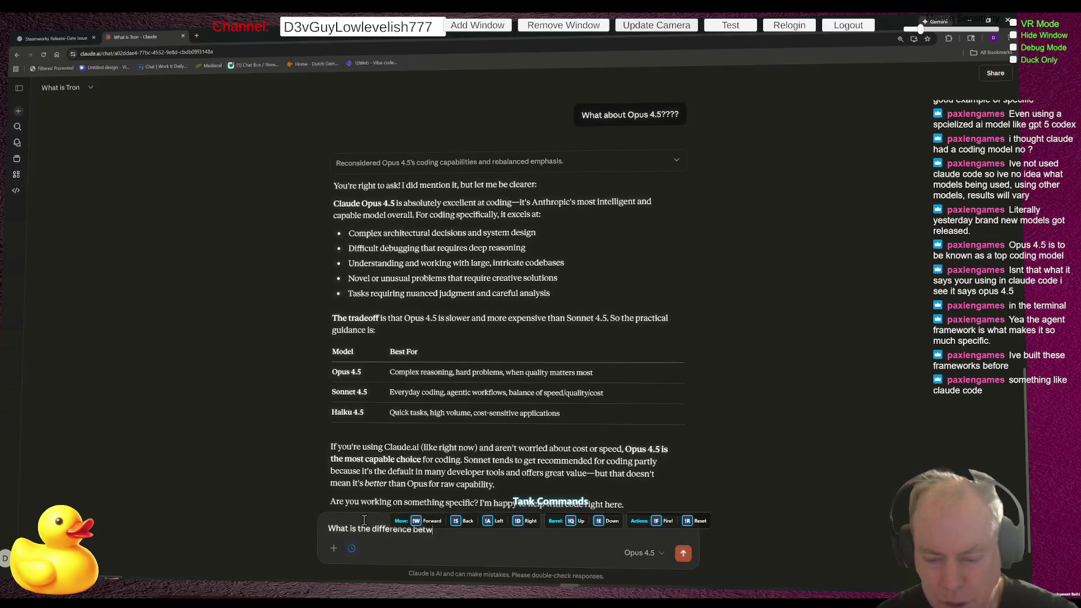
pyautogui.write('ween')
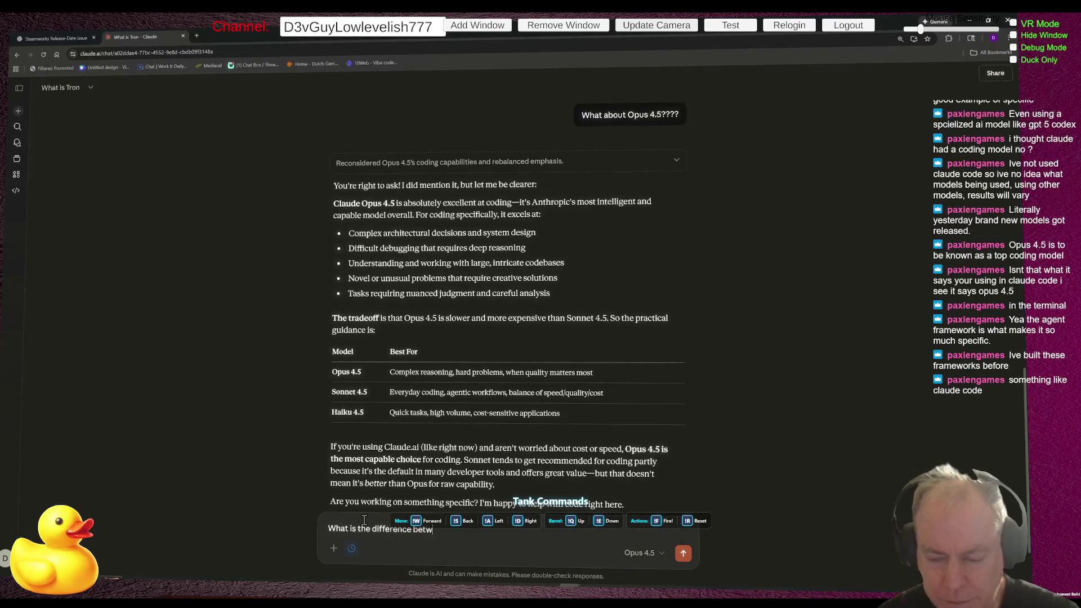
pyautogui.write('ClaudeOpus 4.5 and Claude Code')
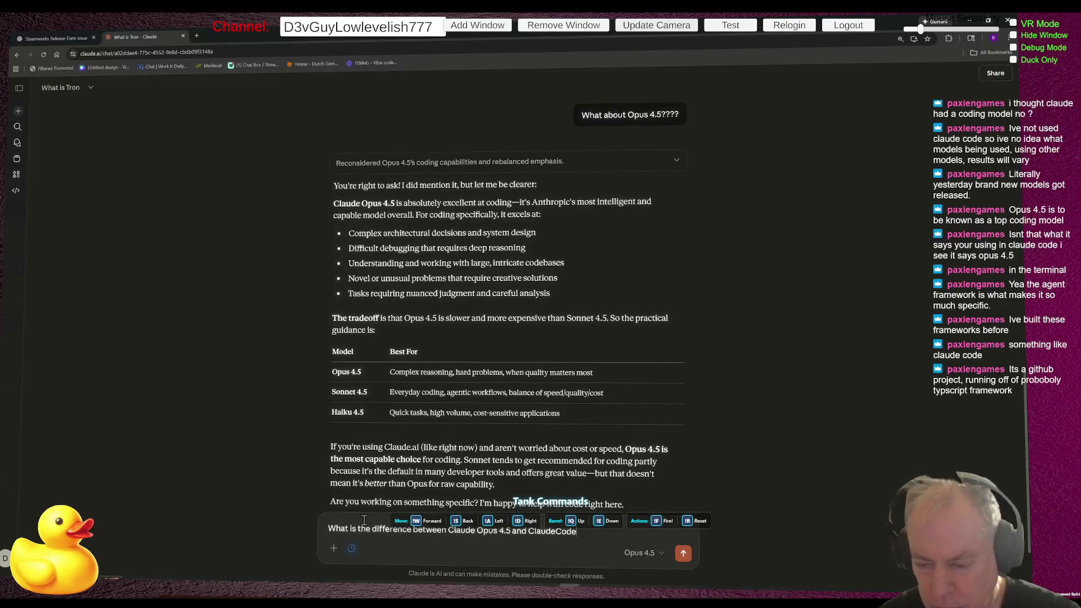
pyautogui.press('Return')
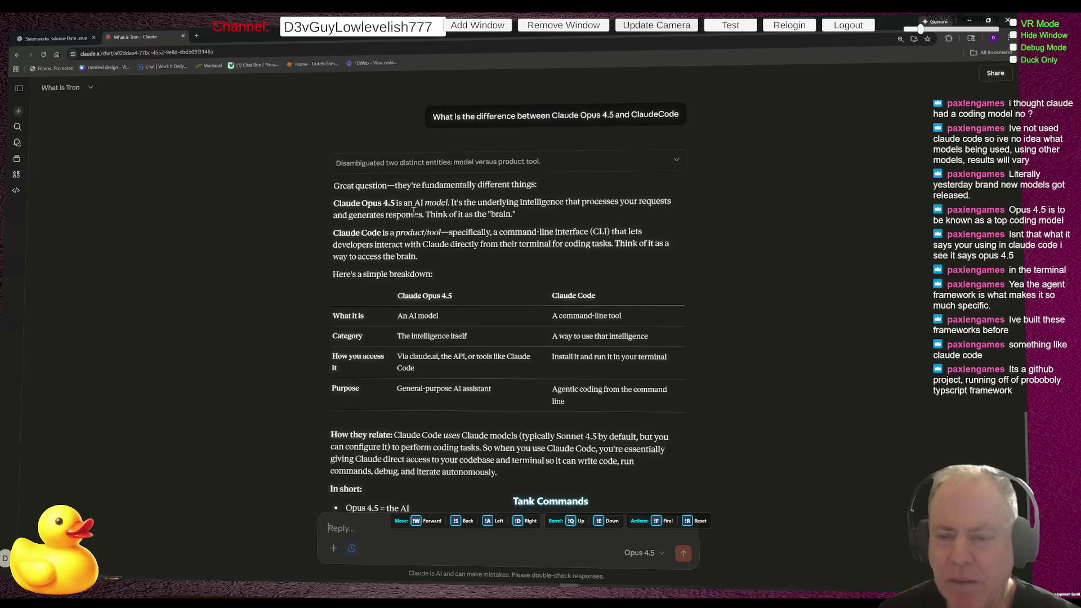
# Read Claude's model-versus-tool answer down to its 'In short' summary.
pyautogui.moveTo(416, 203); pyautogui.dragTo(465, 201)
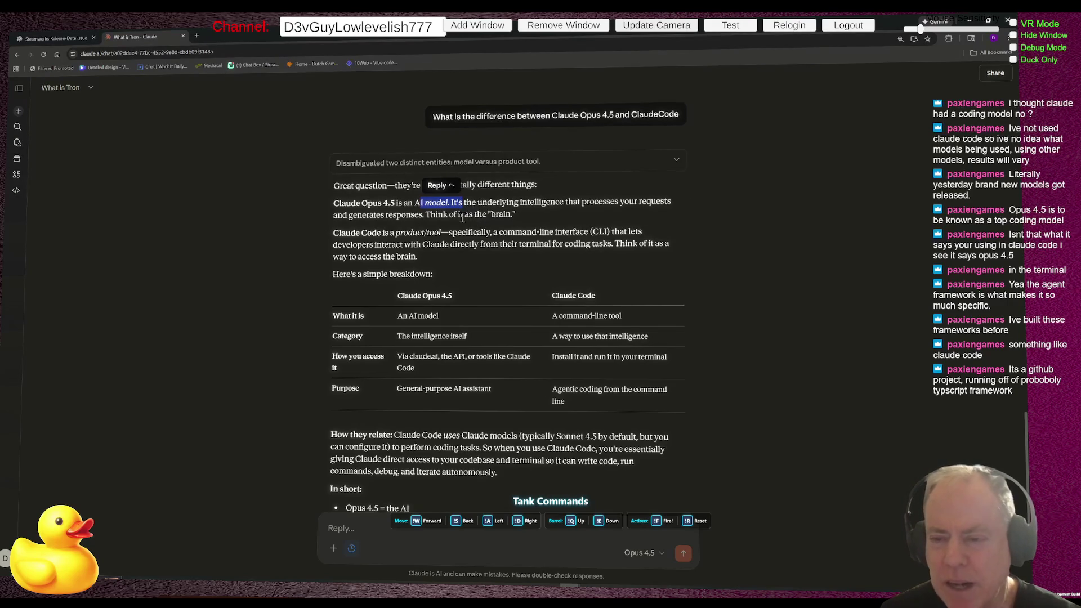
pyautogui.click(522, 215)
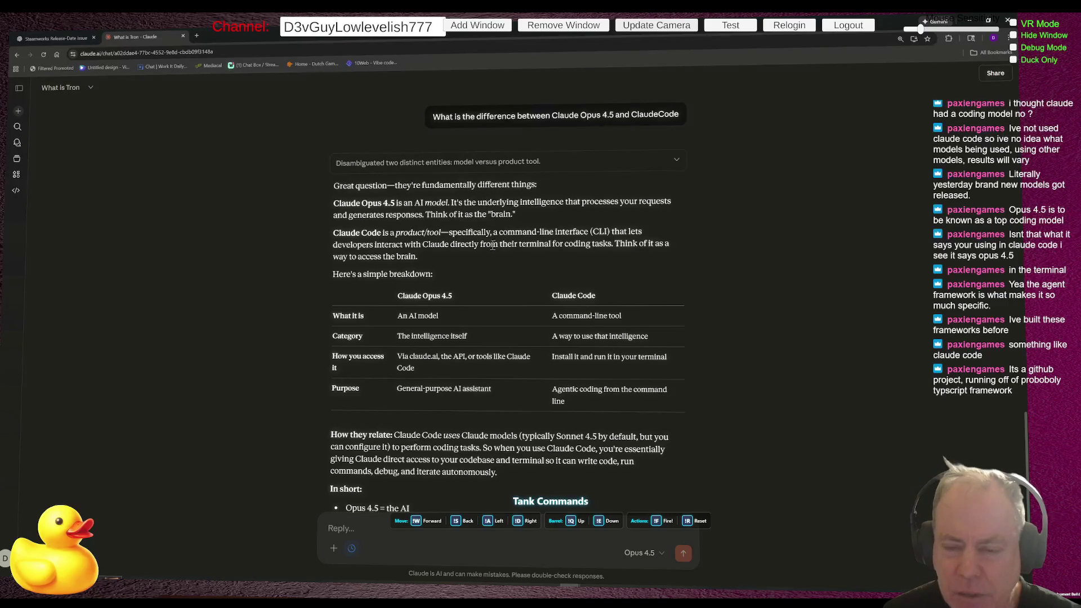
pyautogui.scroll(-1, 593, 243)
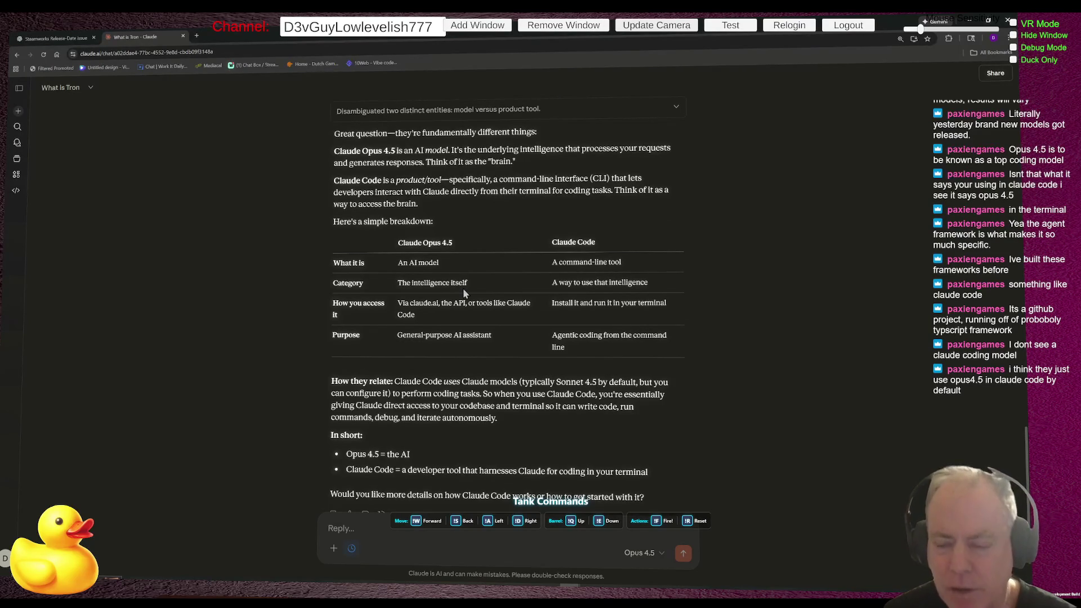
pyautogui.hotkey('alt', 'Tab')
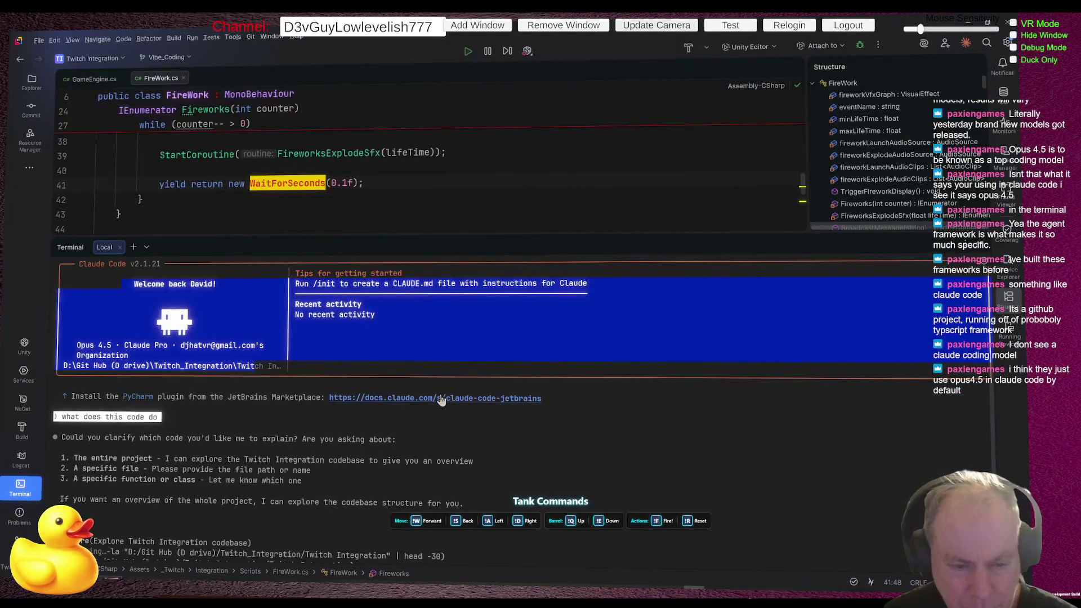
# Deny Claude Code's directory-listing request, interrupt its exploration, and exit to PowerShell.
pyautogui.scroll(2, 442, 400)
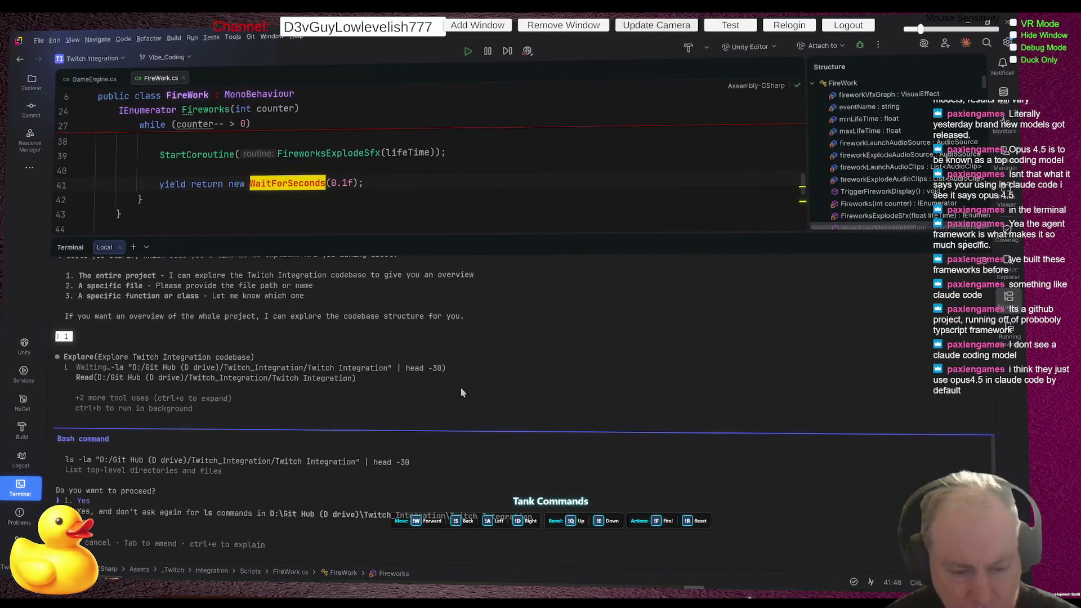
pyautogui.press('Escape')
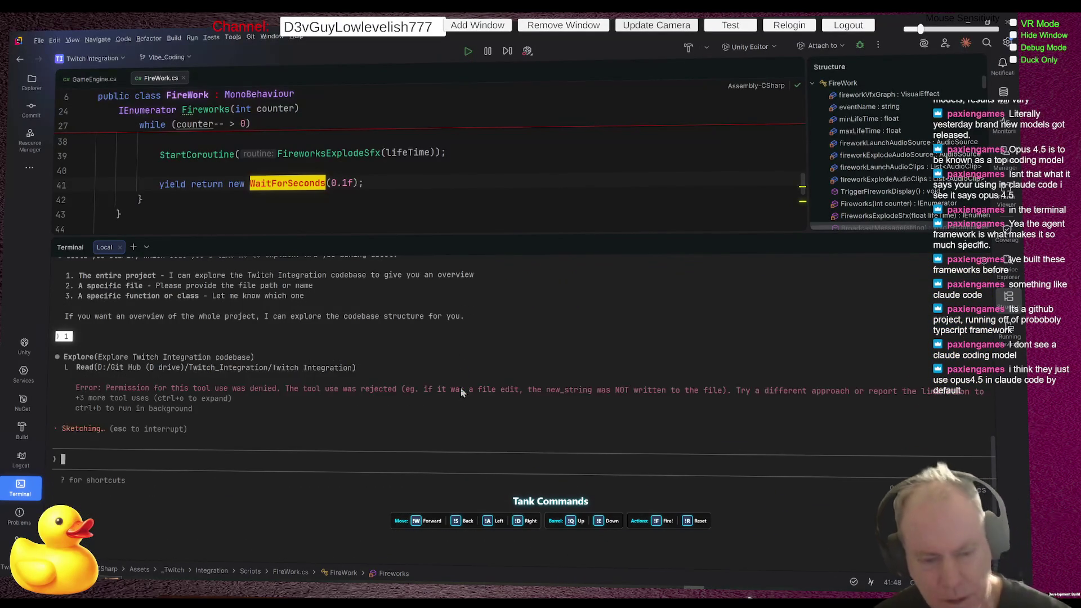
pyautogui.press('Escape')
pyautogui.hotkey('ctrl', 'c')
pyautogui.hotkey('ctrl', 'c')
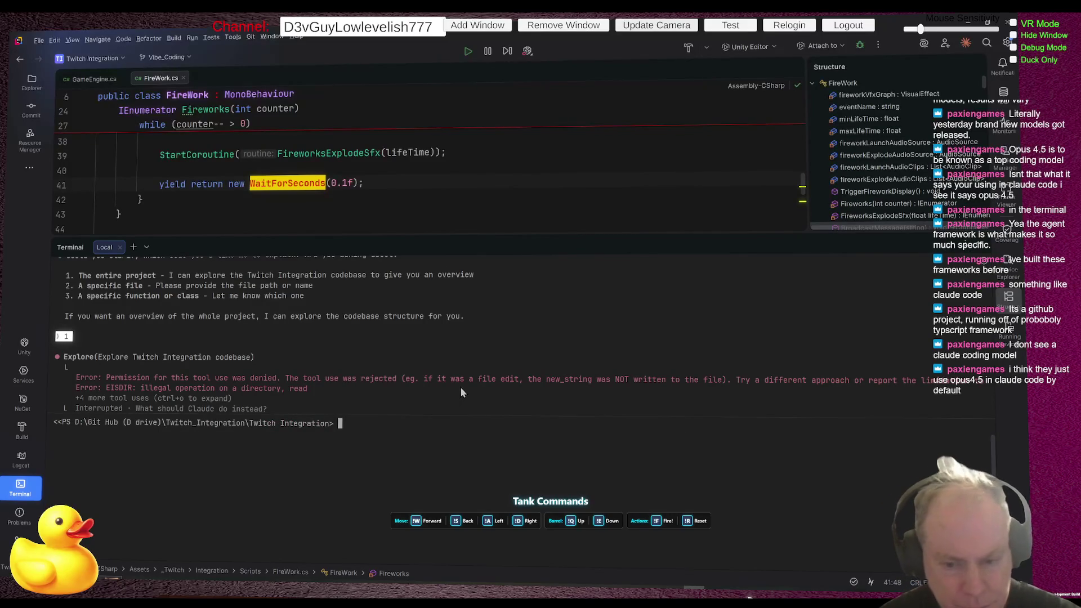
# Relaunch Claude Code with 'claude' and display its keyboard shortcuts help.
pyautogui.write('claude')
pyautogui.press('Return')
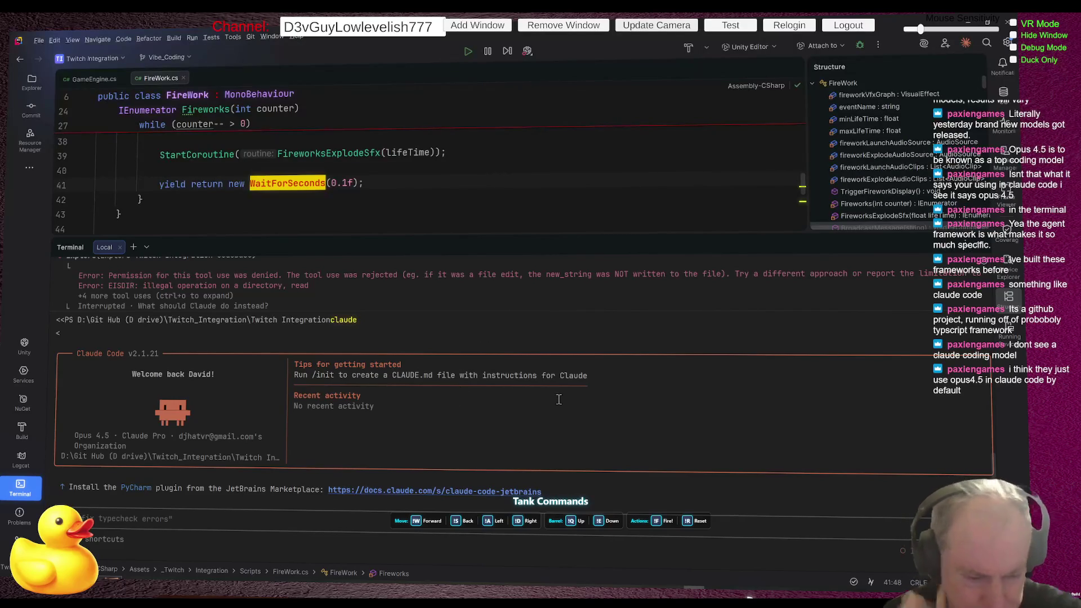
pyautogui.press('?')
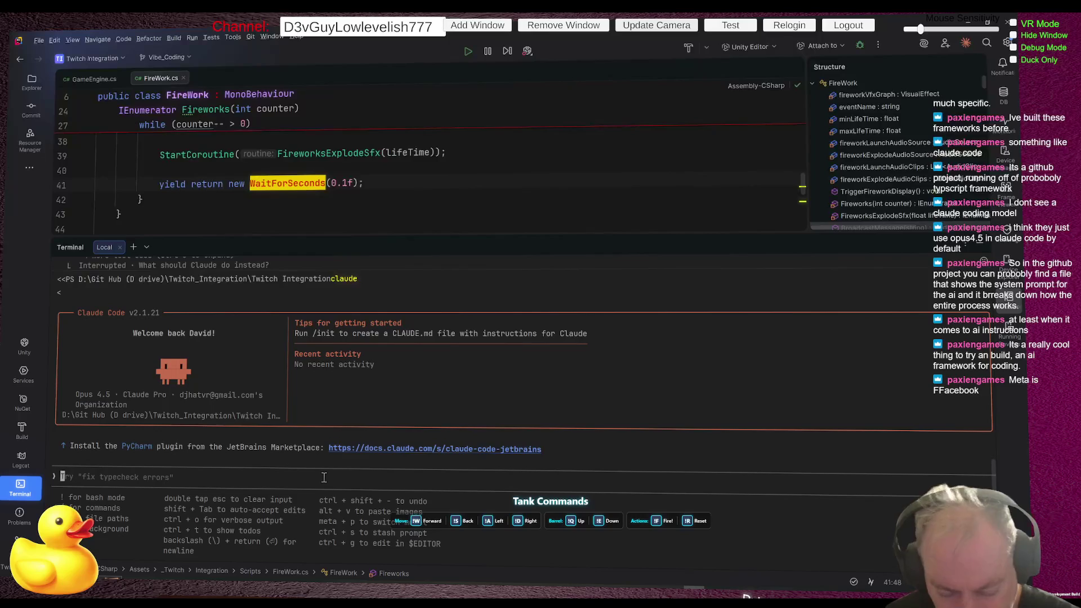
# Hide the shortcuts help and view the Opus/Sonnet/Haiku model list, keeping Opus 4.5.
pyautogui.press('Escape')
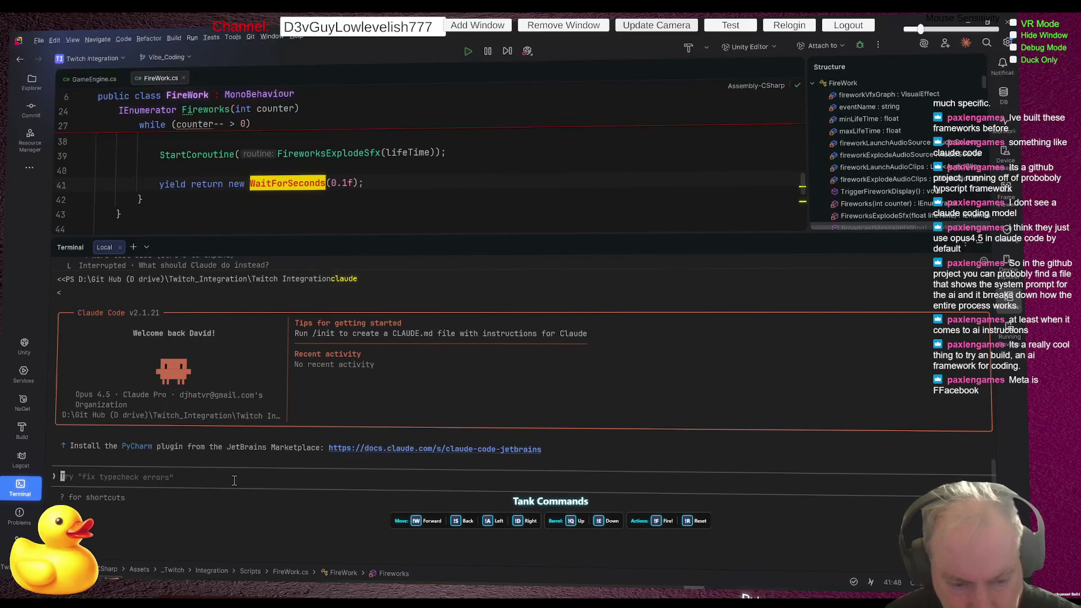
pyautogui.write('P')
pyautogui.press('BackSpace')
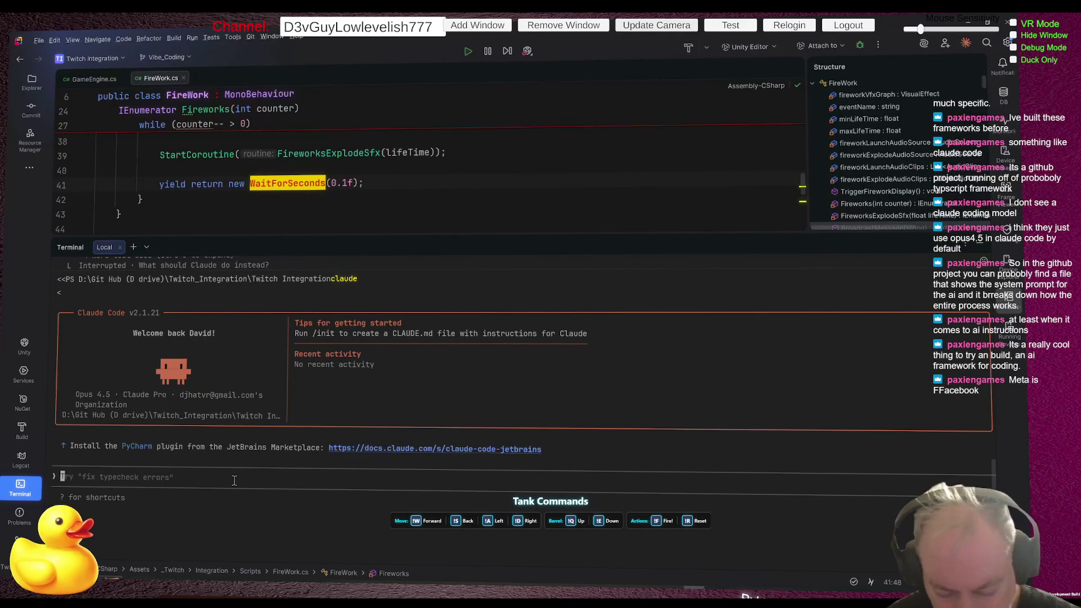
pyautogui.hotkey('alt', 'p')
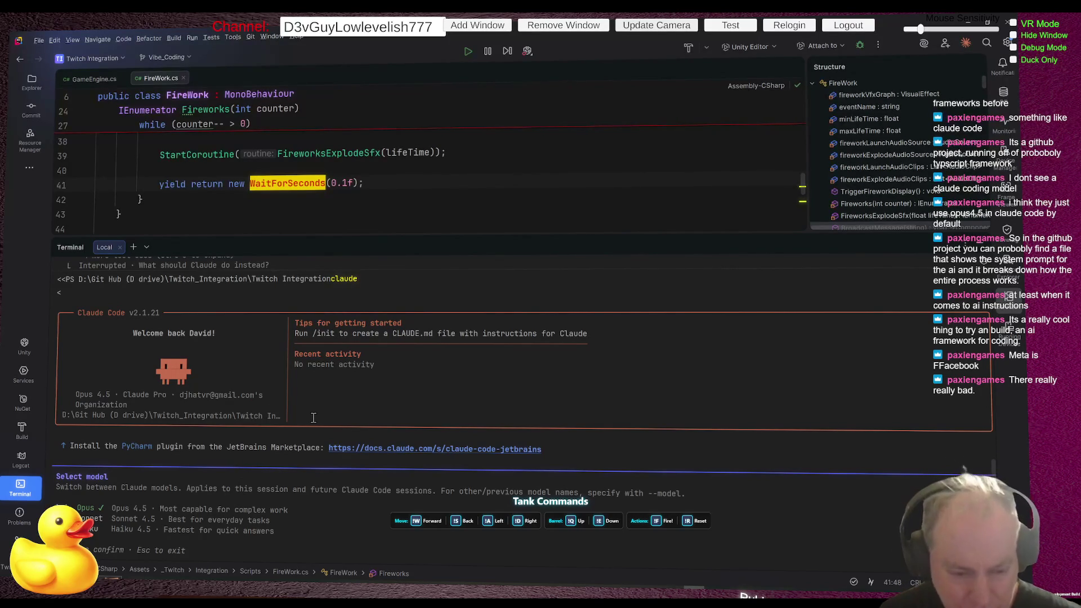
pyautogui.press('Escape')
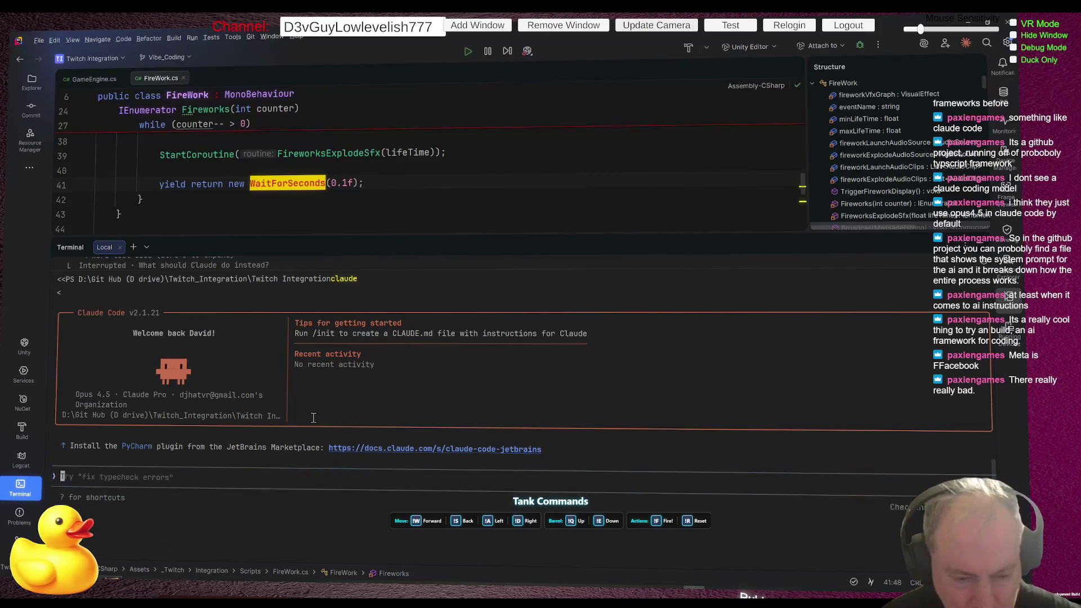
# Preview the slash-command list, clear it, and show the shortcuts help again.
pyautogui.write('/')
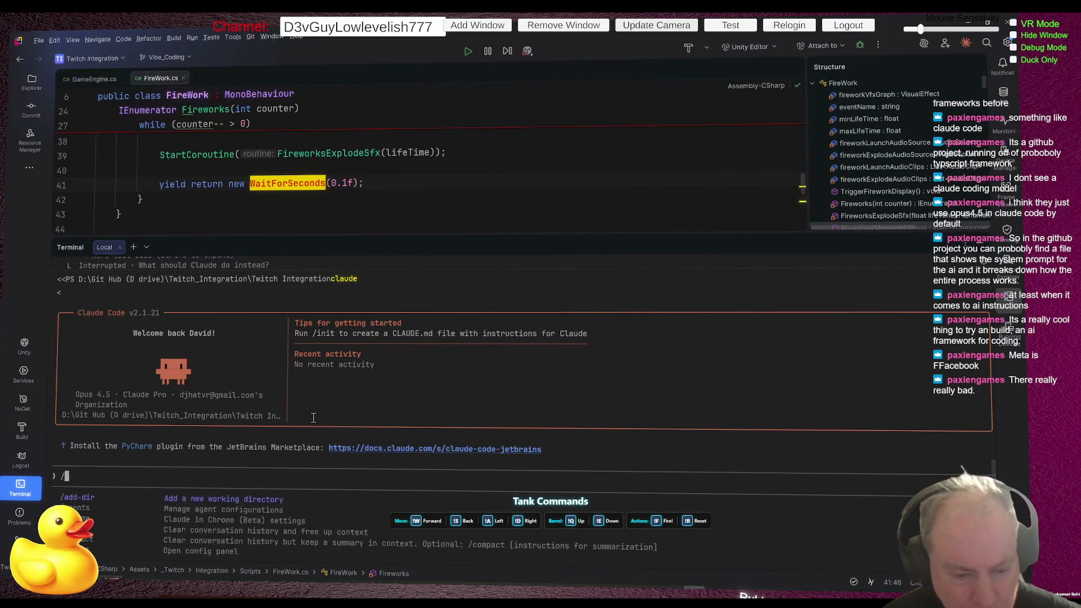
pyautogui.press('BackSpace')
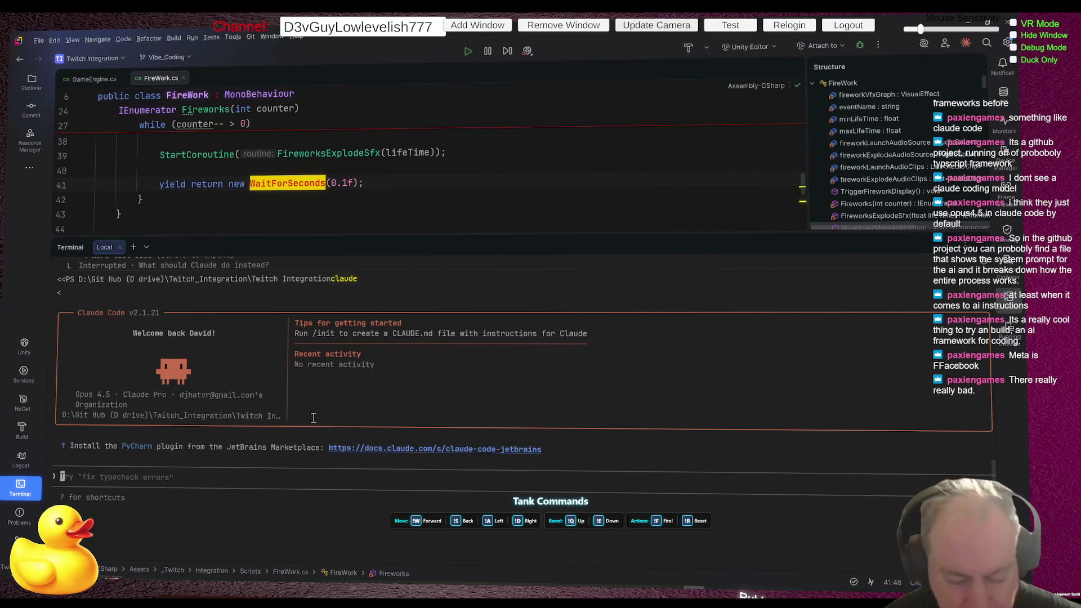
pyautogui.press('?')
# Reopen Claude Code's shortcuts help and select its alt and meta shortcut lines.
pyautogui.press('Escape')
pyautogui.press('?')
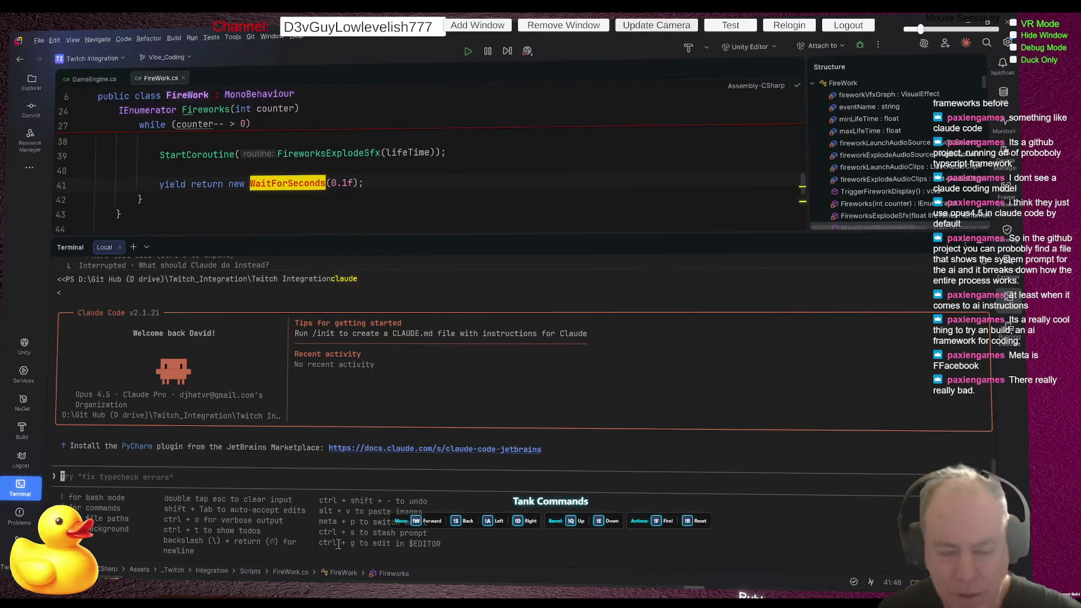
pyautogui.moveTo(173, 500); pyautogui.dragTo(456, 571)
pyautogui.click(366, 529)
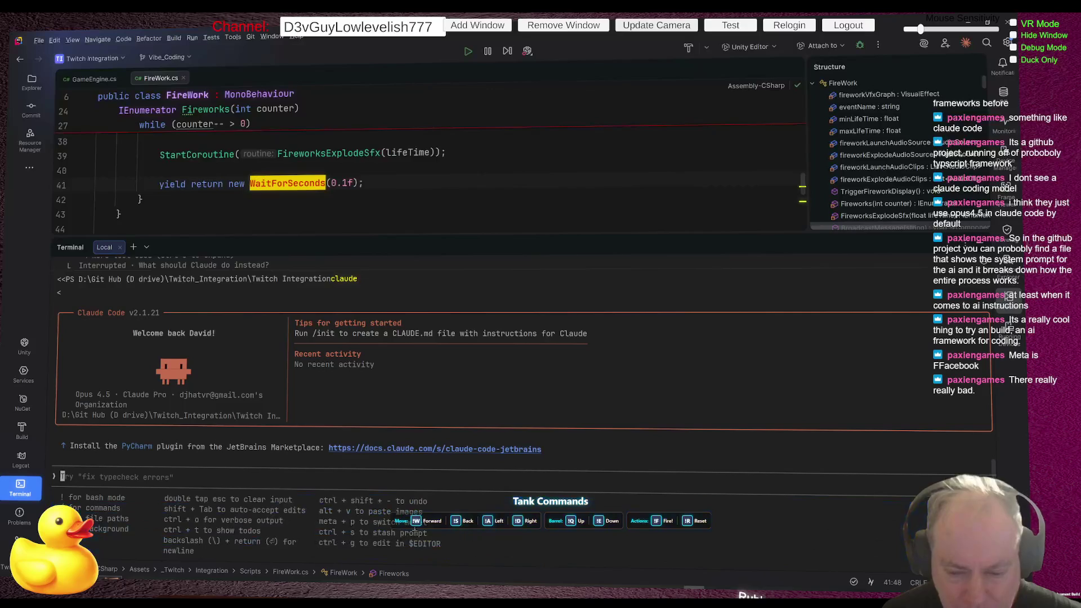
pyautogui.moveTo(316, 522); pyautogui.dragTo(434, 524)
pyautogui.tripleClick(329, 500)
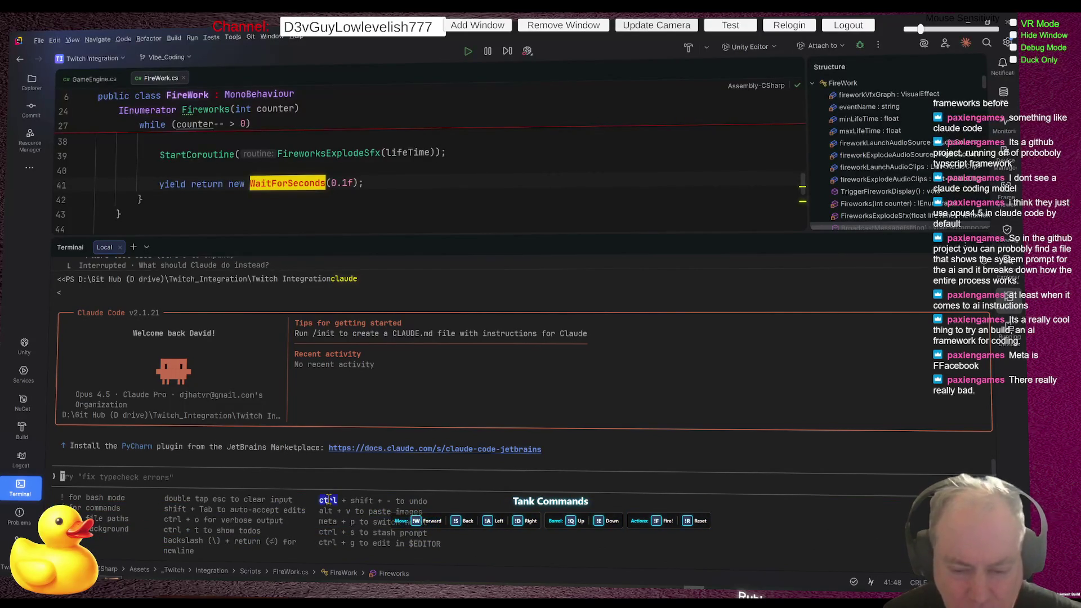
pyautogui.doubleClick(329, 500)
pyautogui.doubleClick(327, 511)
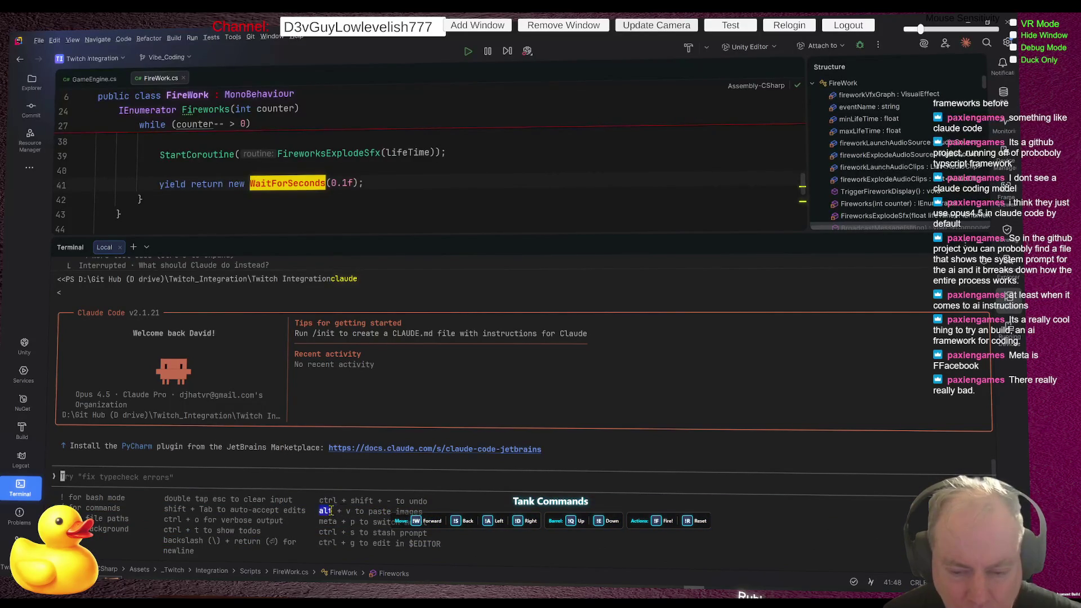
pyautogui.doubleClick(328, 532)
pyautogui.doubleClick(328, 521)
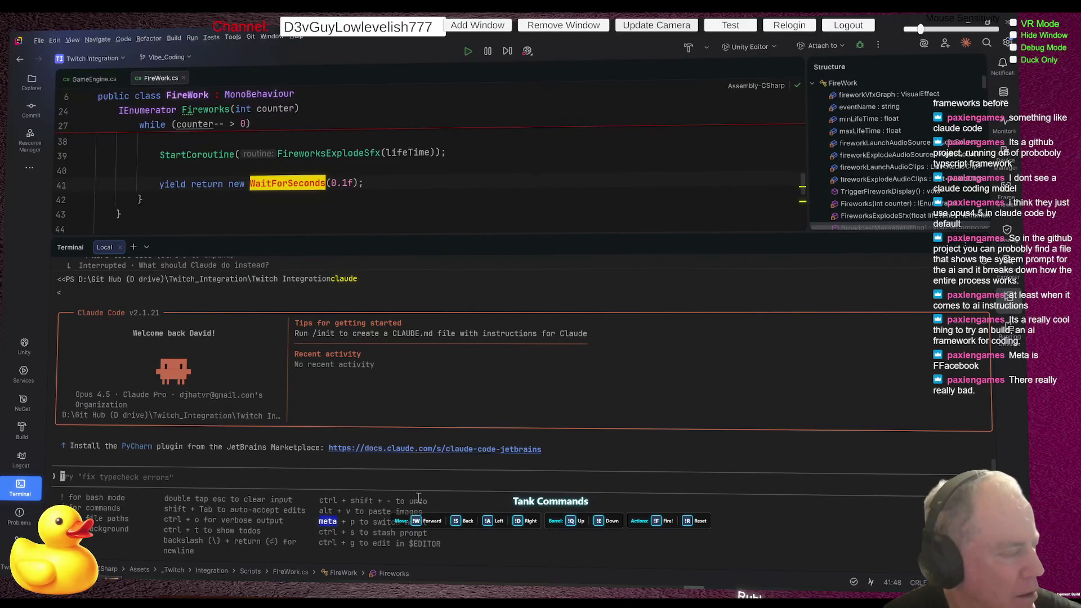
# Highlight the 'meta + p to switch model' entry and the paste-images shortcut line.
pyautogui.click(373, 520)
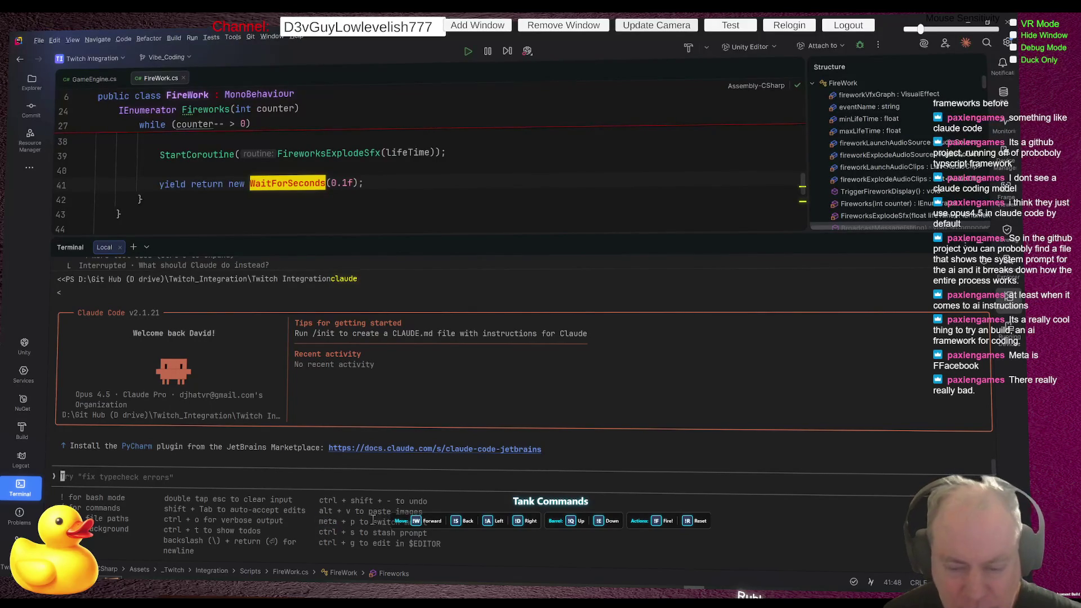
pyautogui.moveTo(319, 522); pyautogui.dragTo(435, 522)
pyautogui.doubleClick(328, 522)
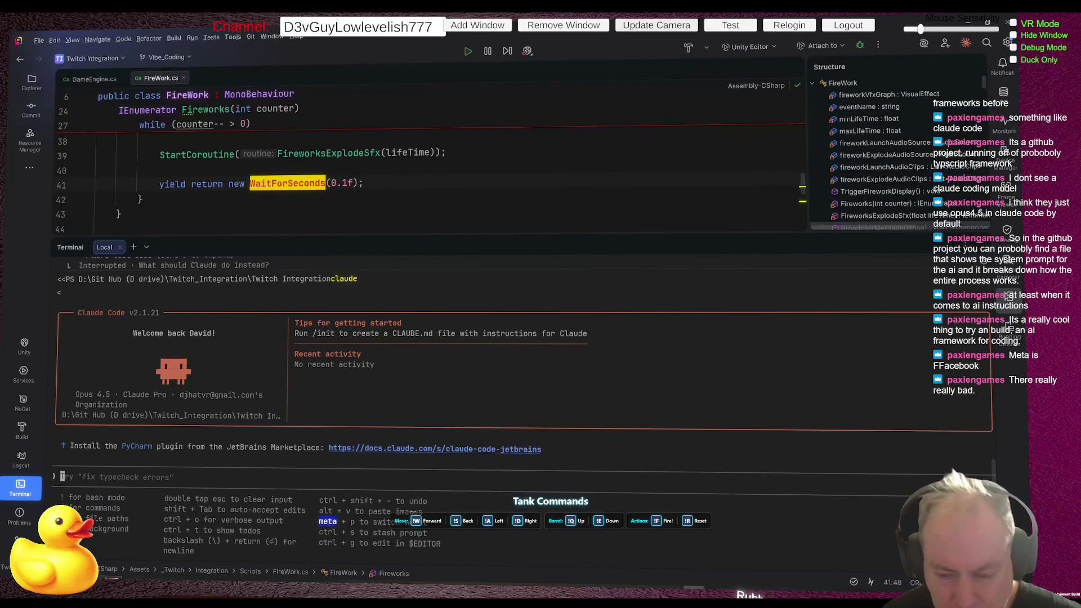
pyautogui.moveTo(428, 519); pyautogui.dragTo(316, 523)
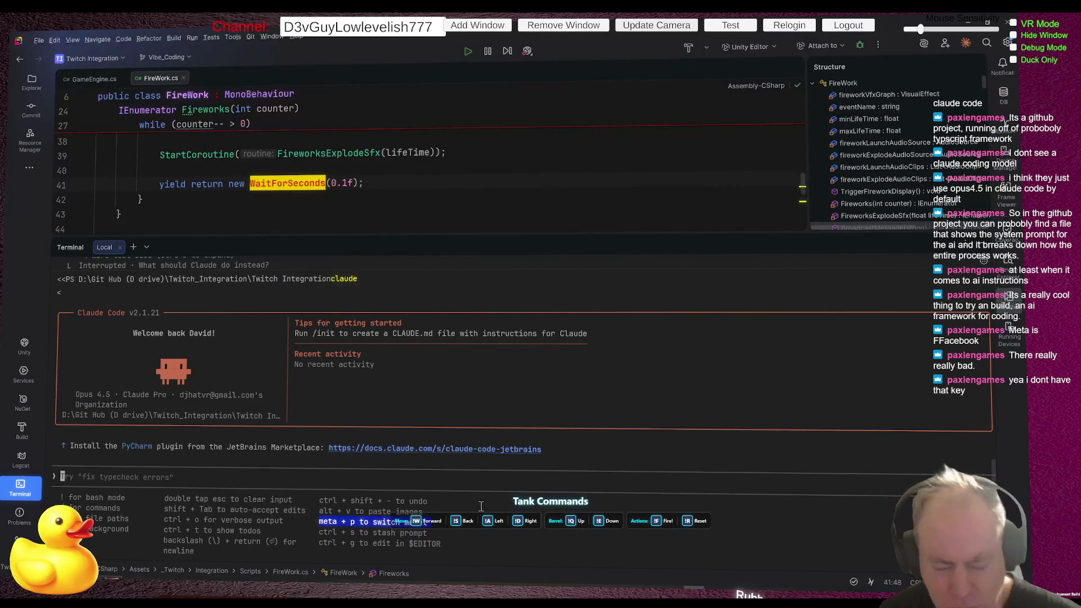
pyautogui.click(421, 525)
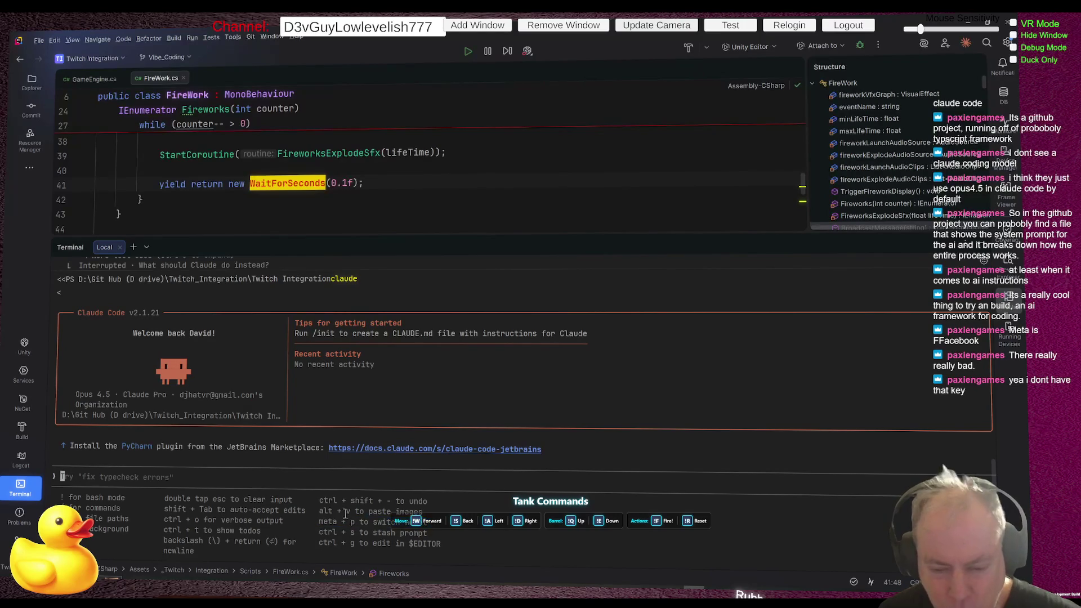
pyautogui.tripleClick(322, 511)
pyautogui.moveTo(319, 511); pyautogui.dragTo(427, 512)
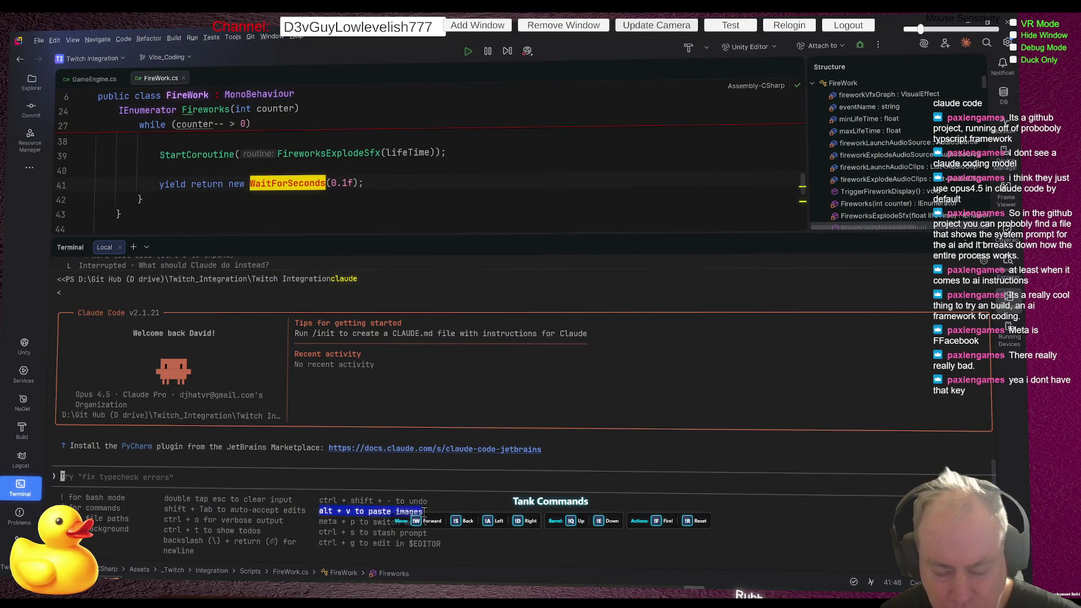
pyautogui.click(404, 542)
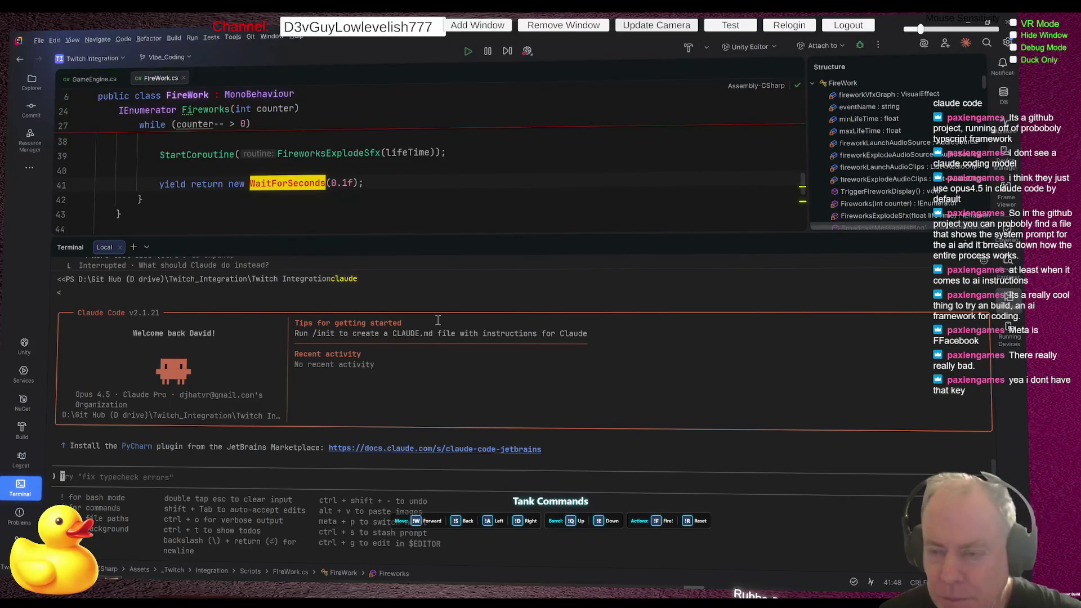
pyautogui.hotkey('alt', 'Tab')
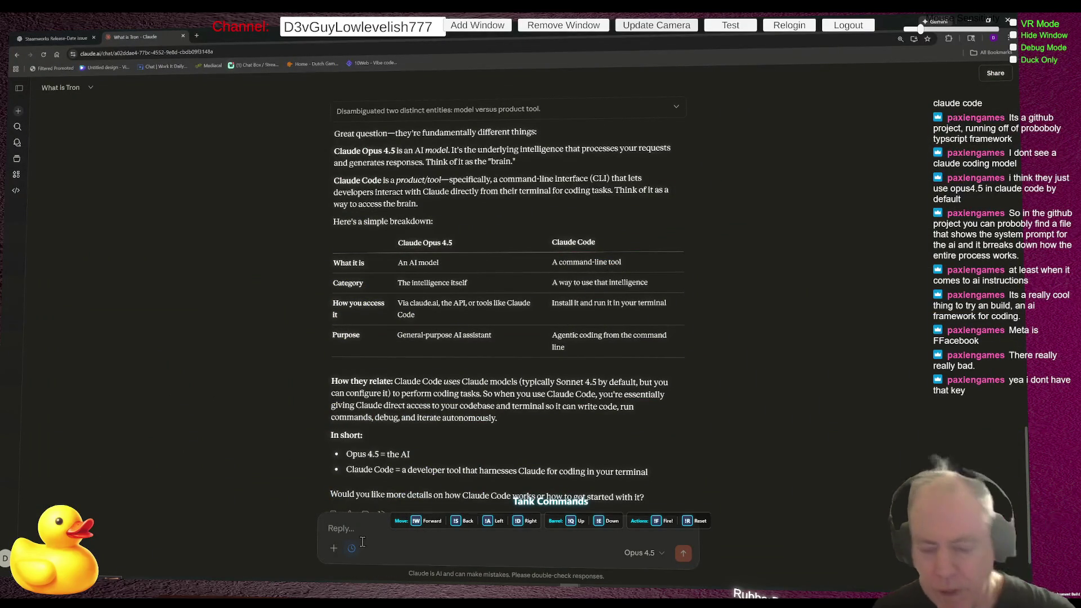
# Ask Claude 'Is Claude Code an Agent?', then follow up with 'Is it also clasifified as a Framework?'.
pyautogui.write('Is Cl')
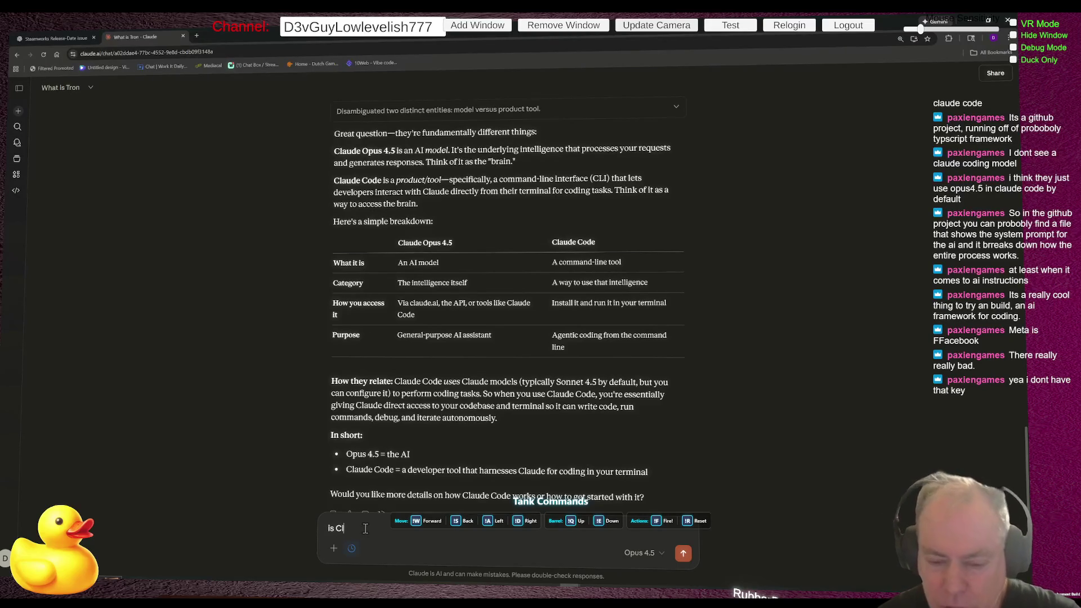
pyautogui.write('aude')
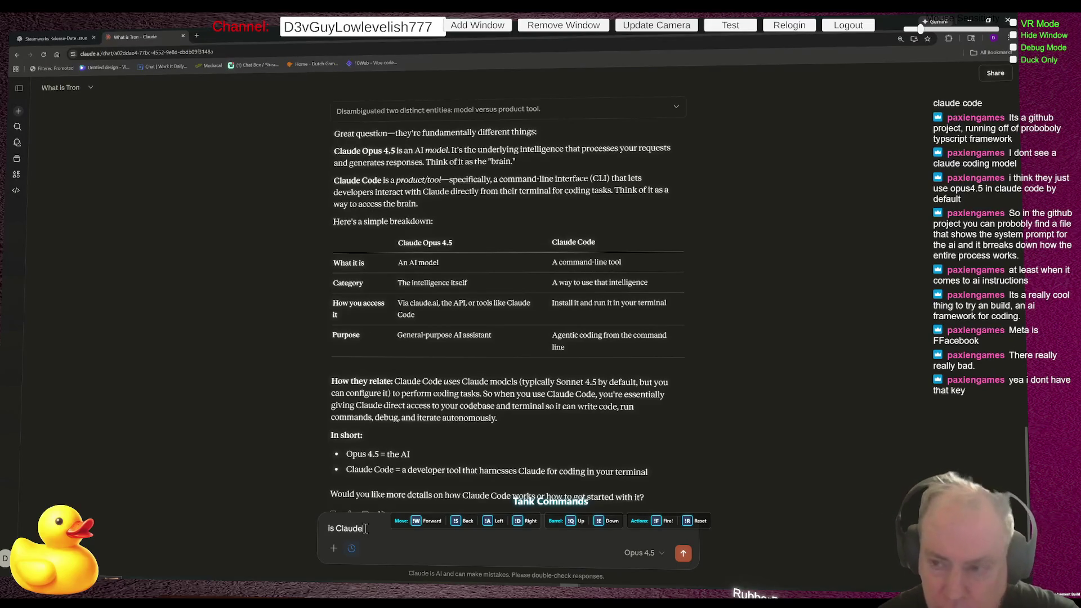
pyautogui.write(' Code an')
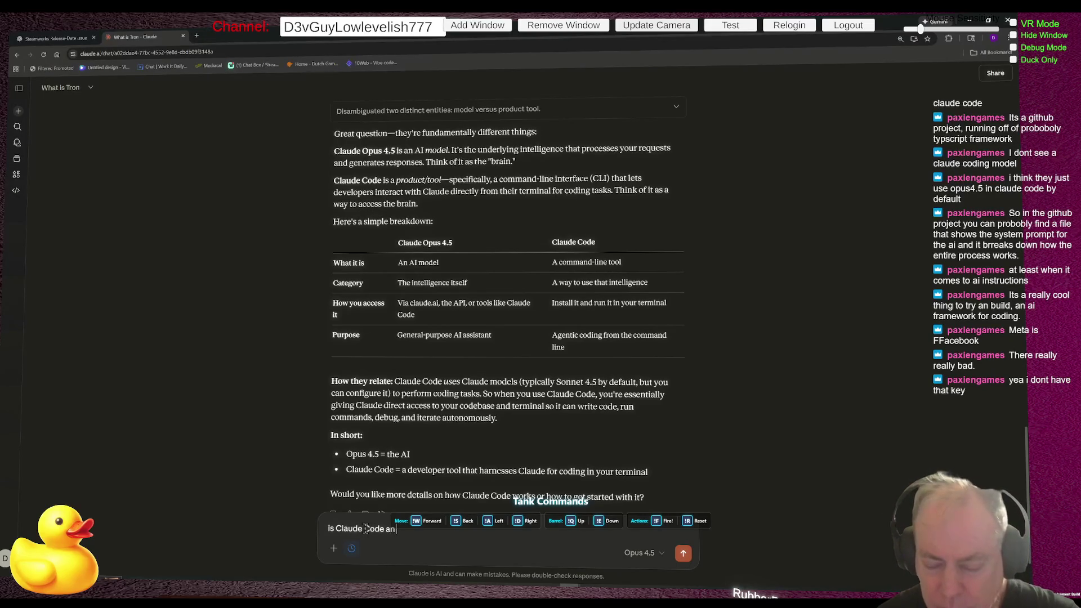
pyautogui.write(' Agent?')
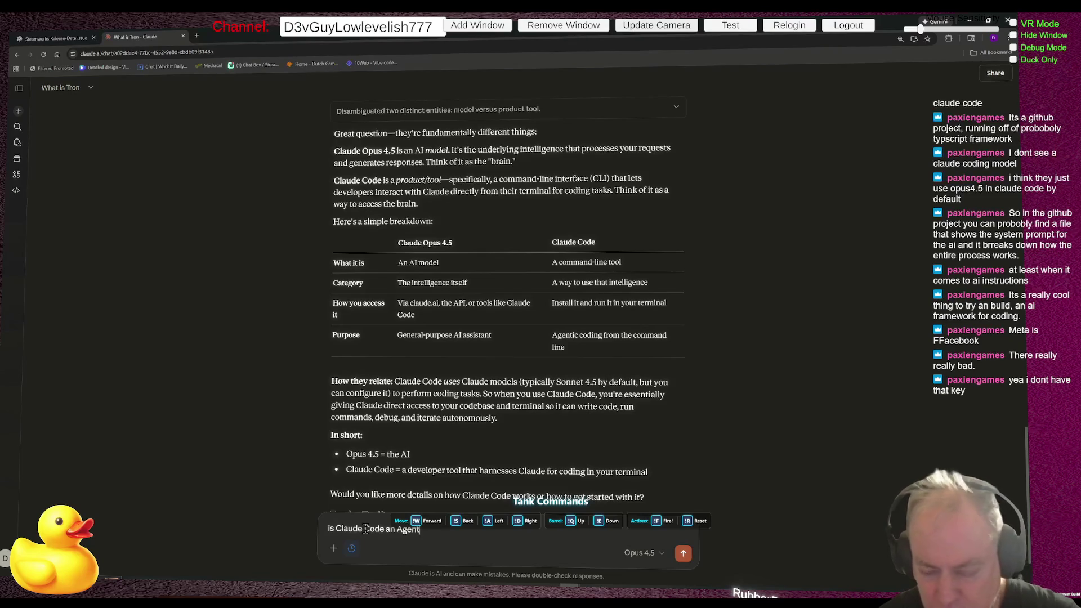
pyautogui.press('Return')
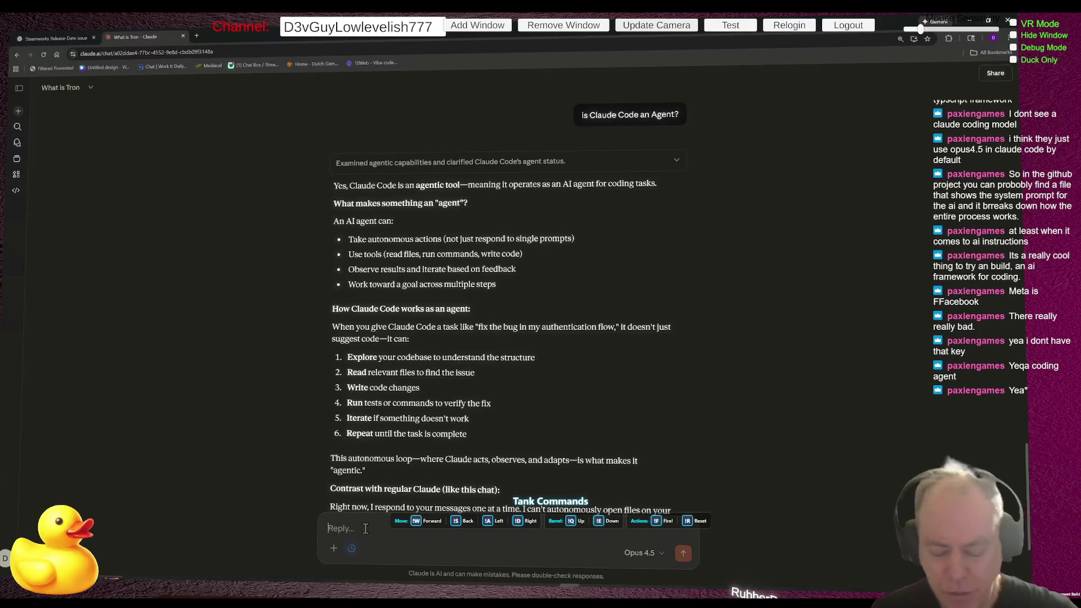
pyautogui.scroll(-3, 366, 529)
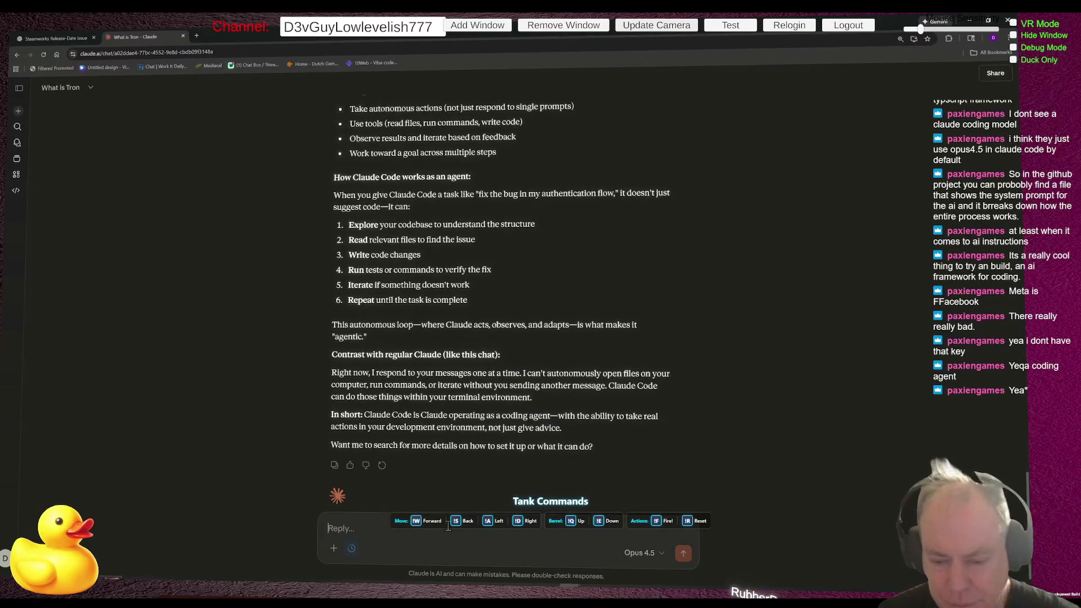
pyautogui.write('Is it ')
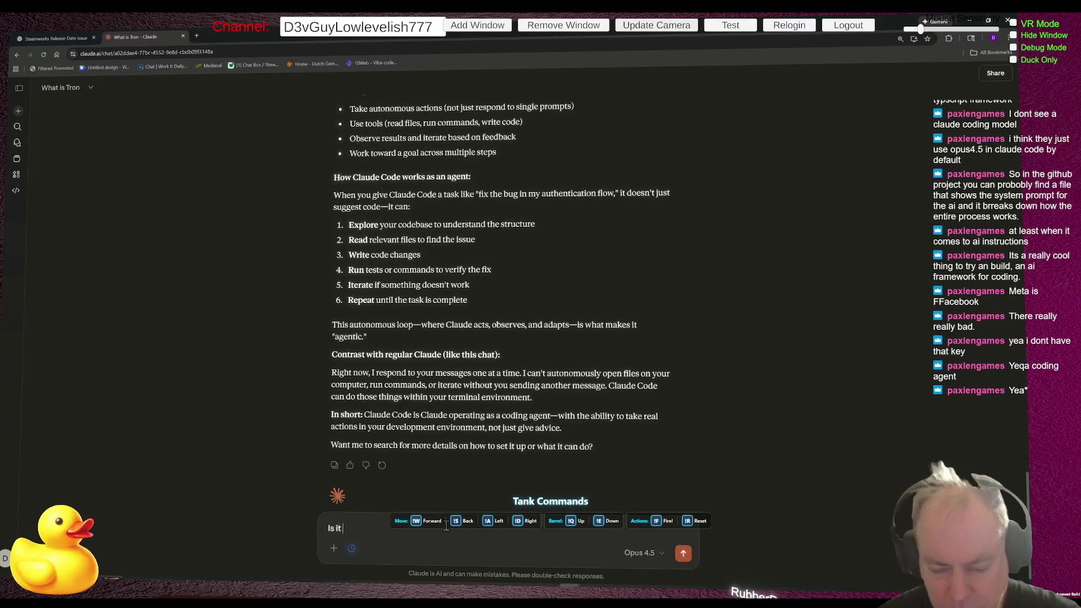
pyautogui.write('also cla')
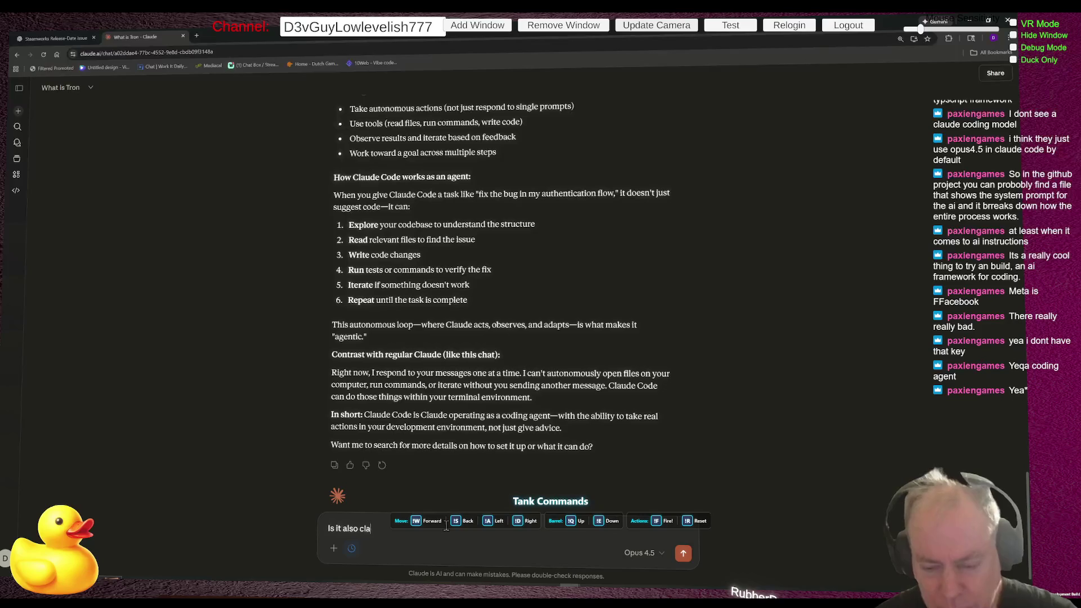
pyautogui.write('sif')
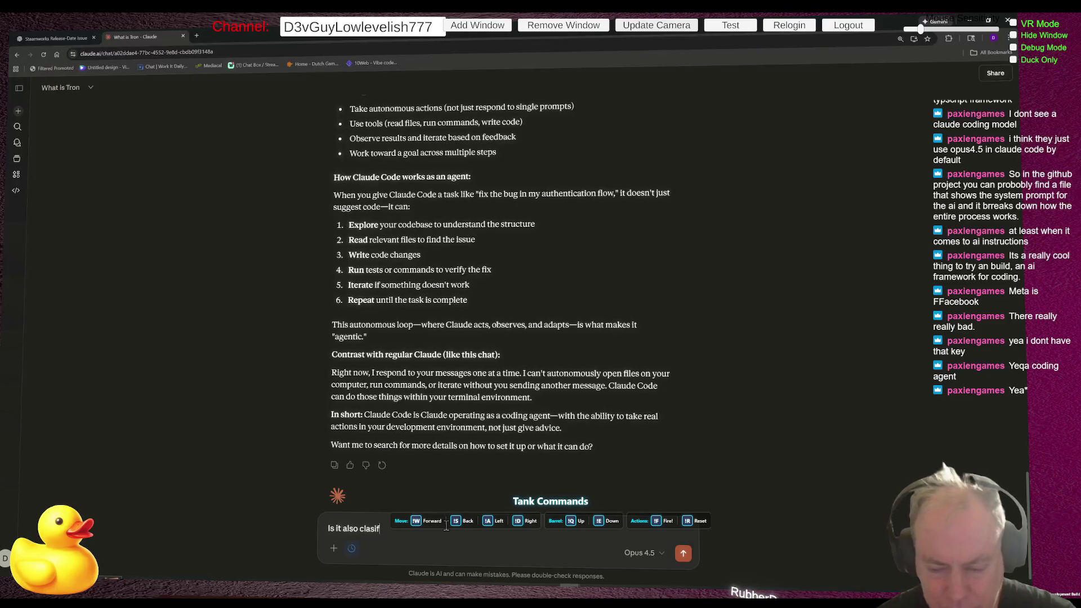
pyautogui.write('ified as')
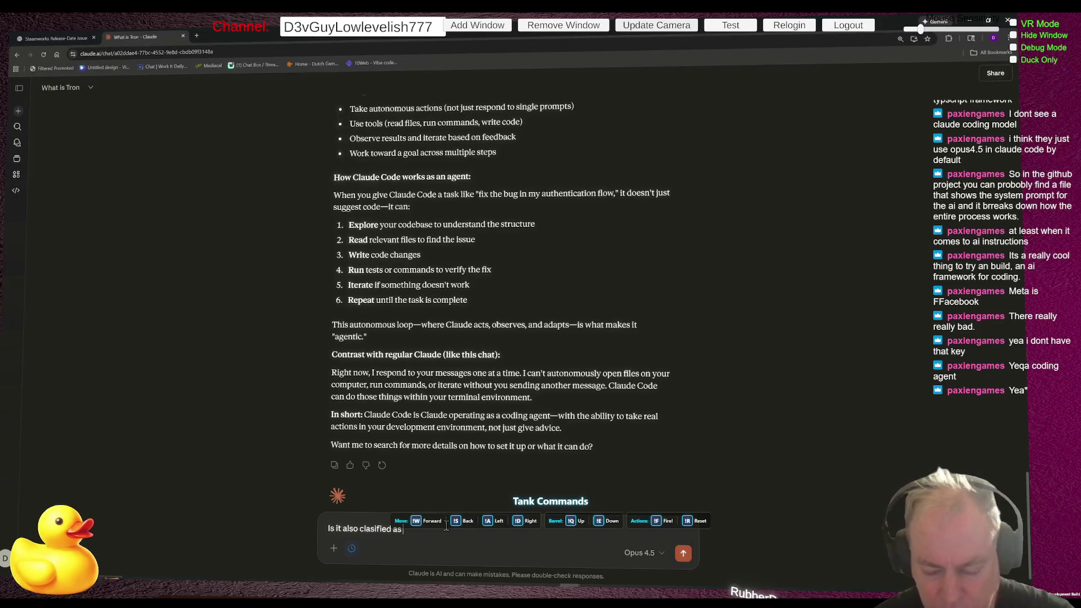
pyautogui.write(' a Fram')
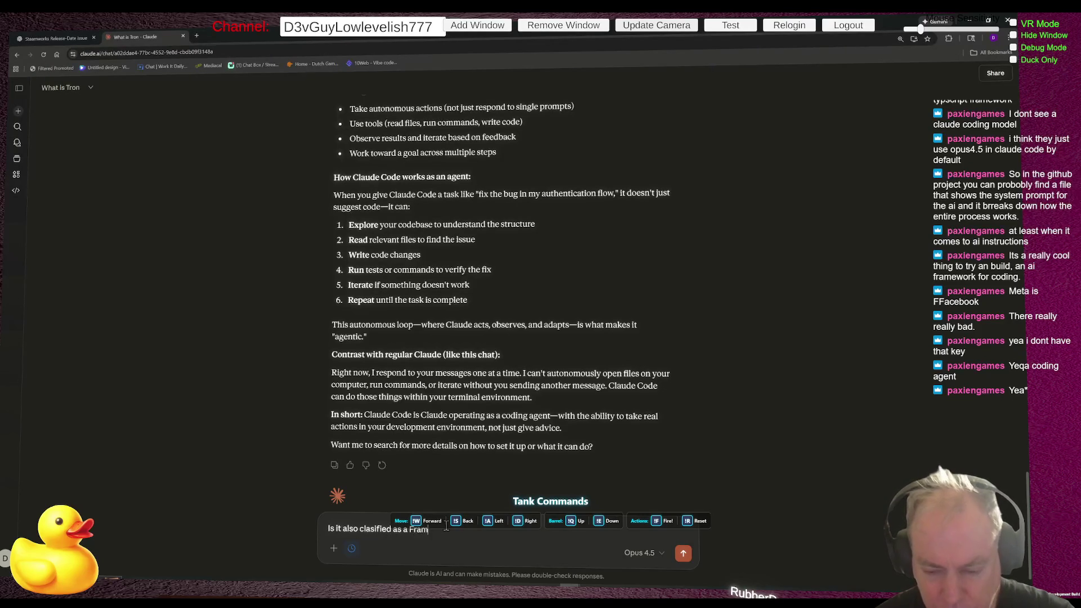
pyautogui.write('ework?')
pyautogui.press('Return')
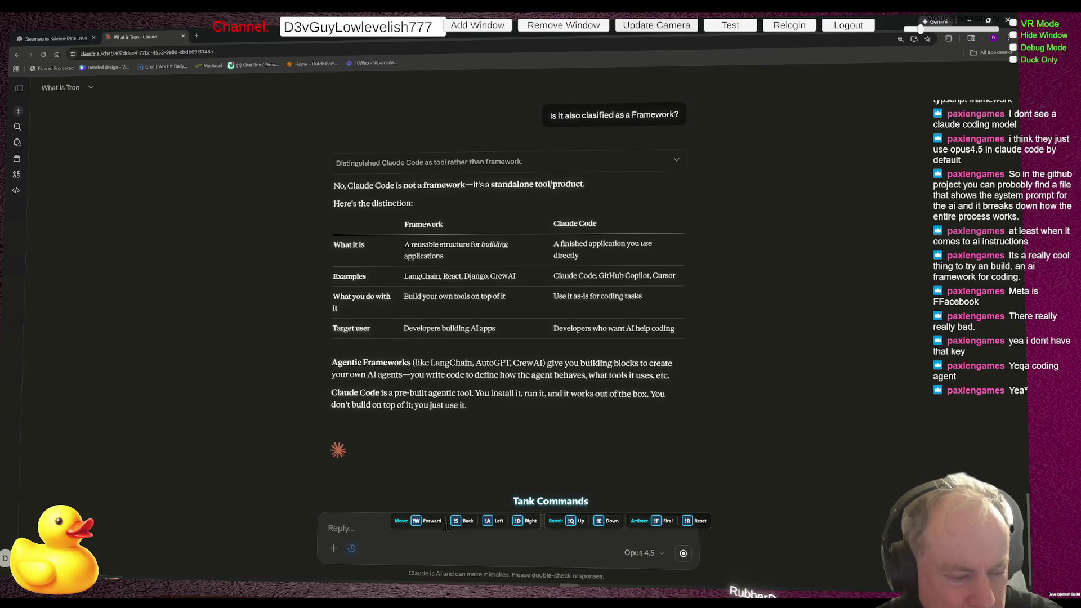
# Send the follow-up 'But ClaudeCode can use different Models. So isn't it an Framework that you plug an AI Model into???'.
pyautogui.write('But Claud')
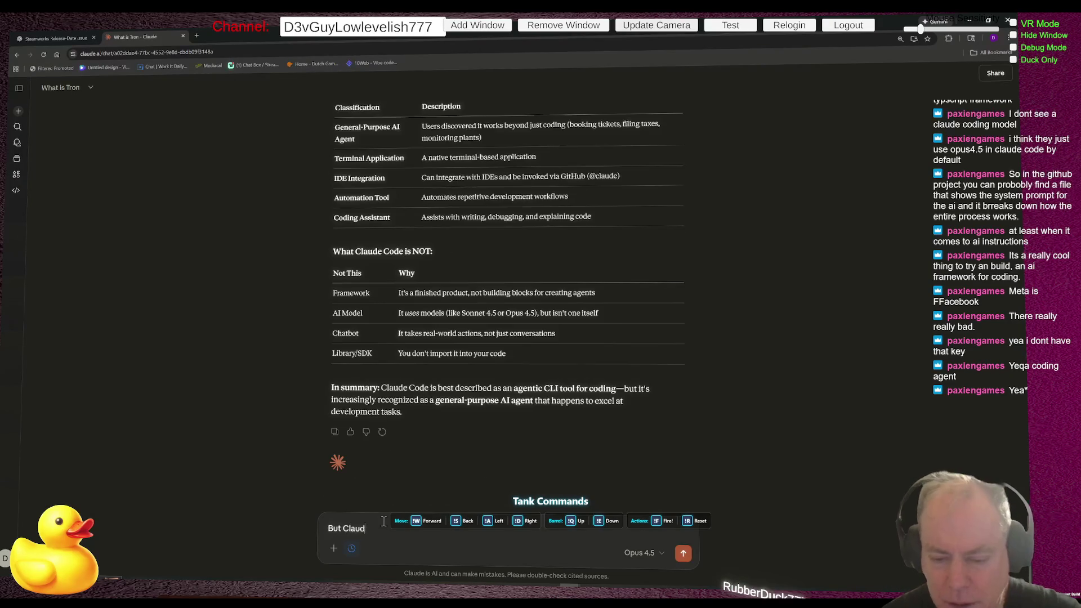
pyautogui.write('eCode ')
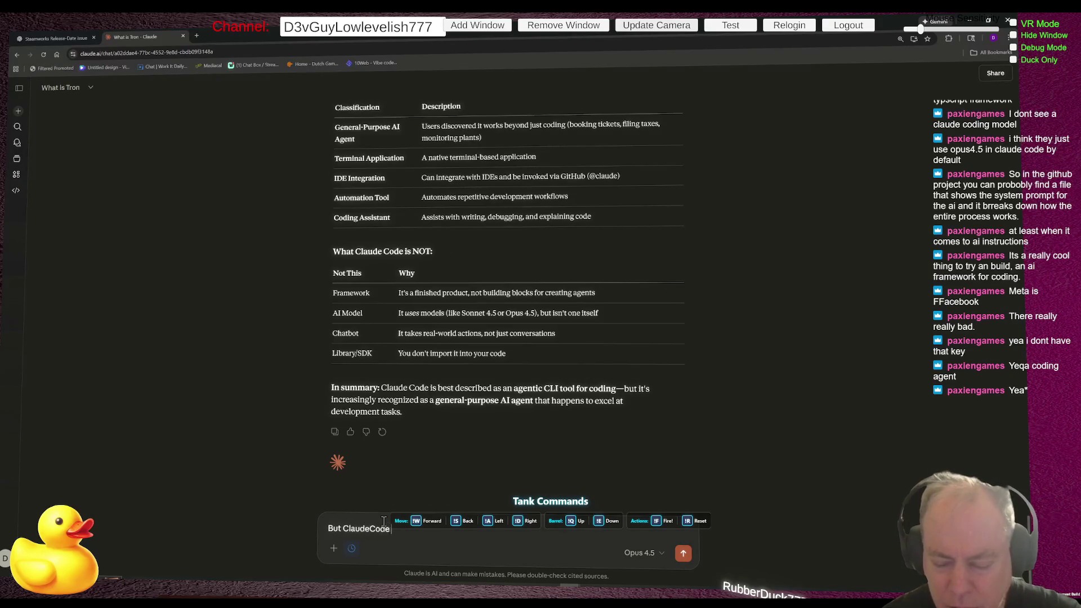
pyautogui.write('can use')
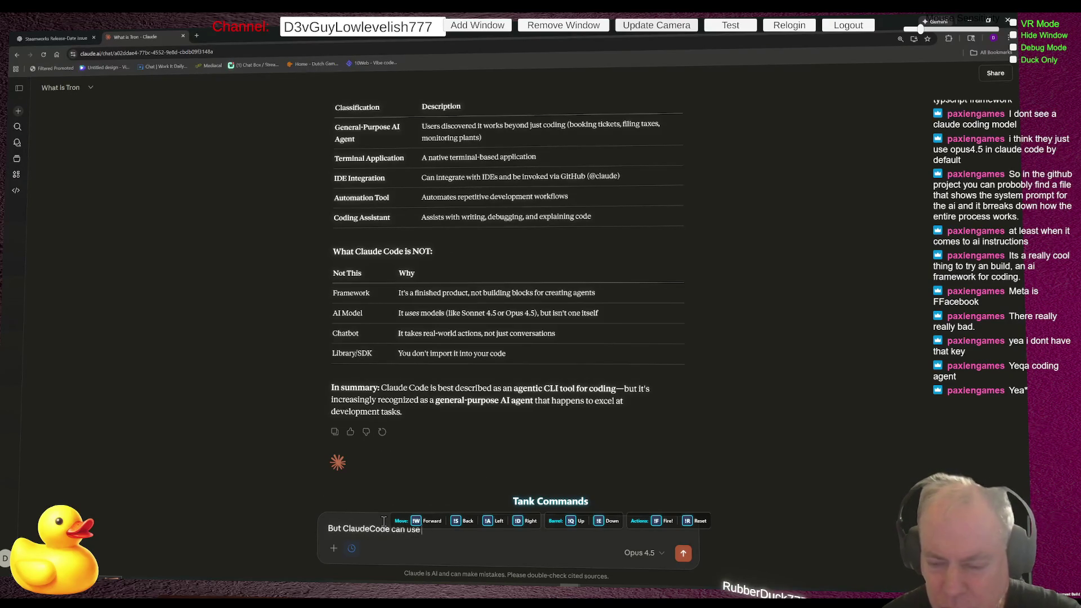
pyautogui.write(' different ')
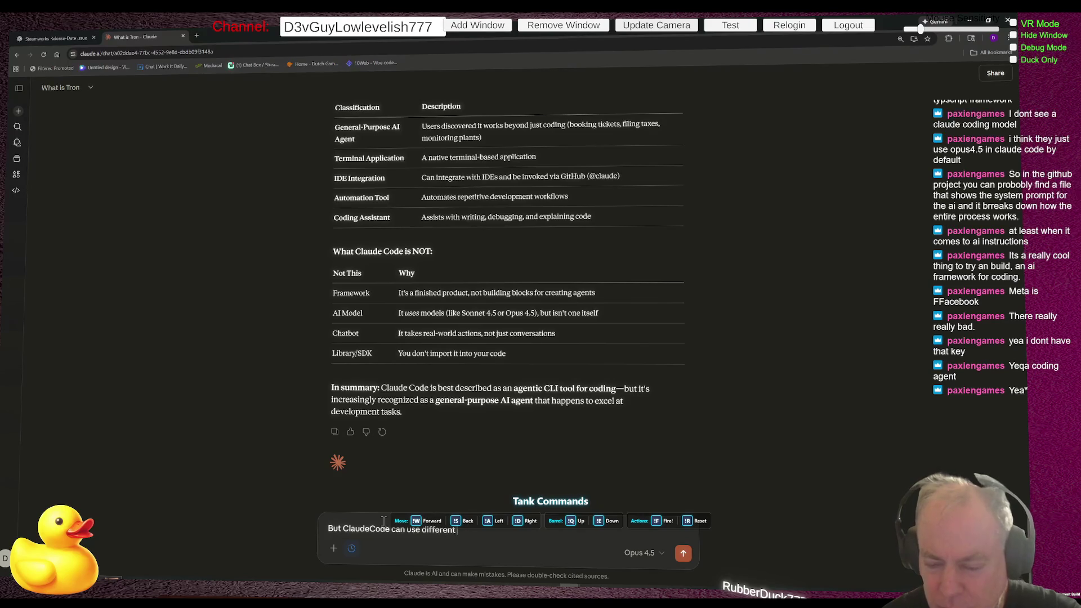
pyautogui.write('Models.')
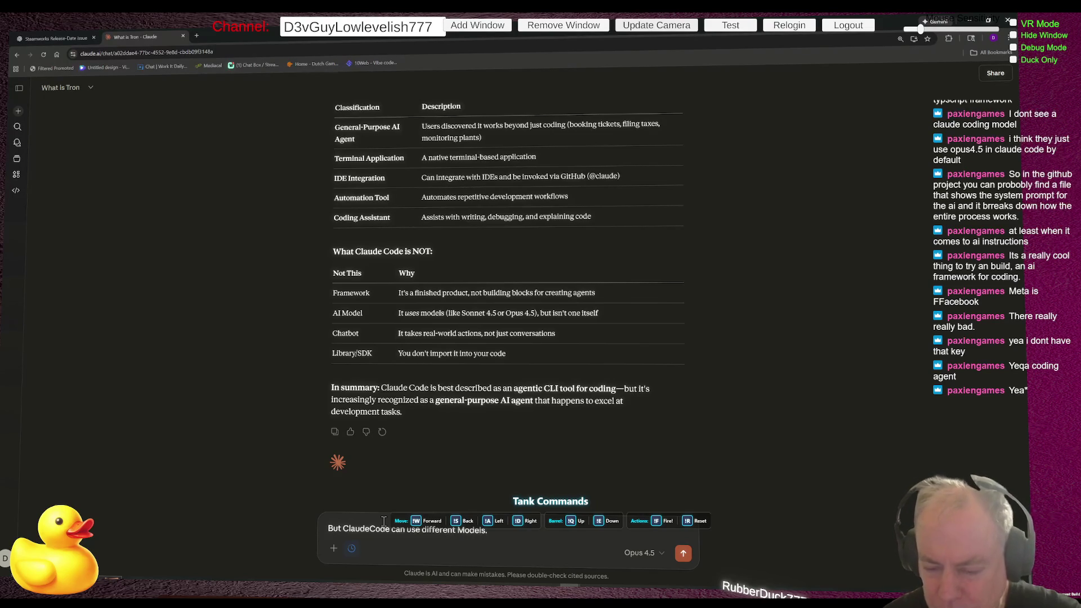
pyautogui.write(' So i')
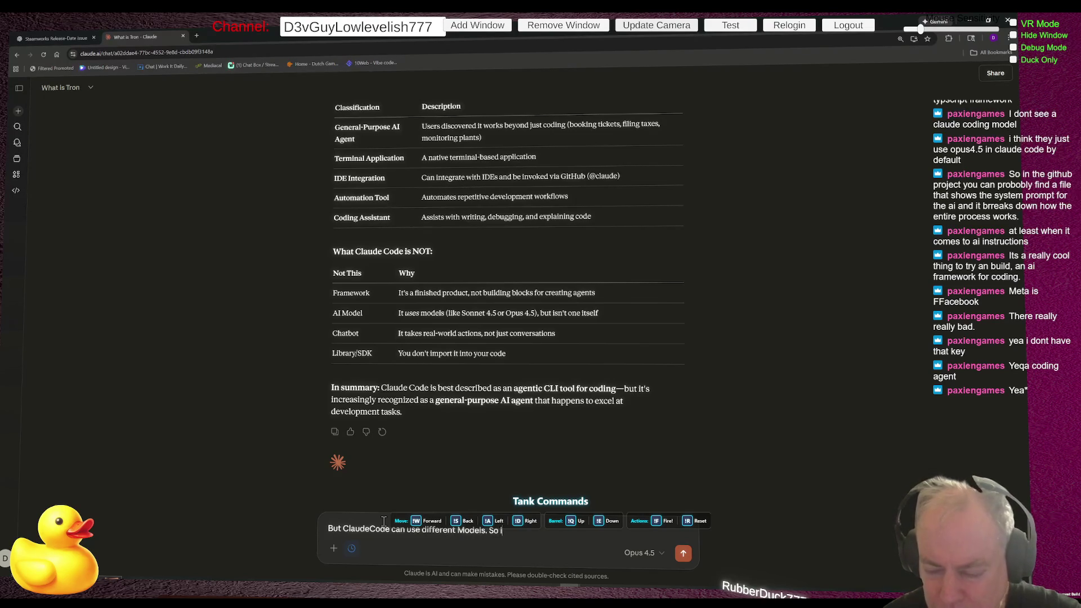
pyautogui.write("sn't it an")
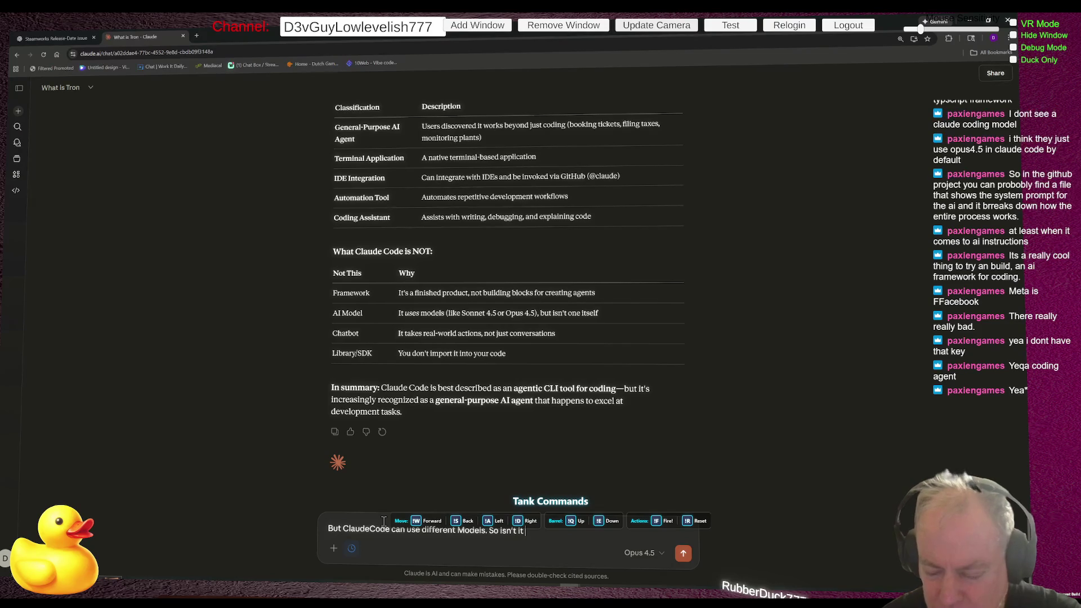
pyautogui.press('BackSpace')
pyautogui.write('F')
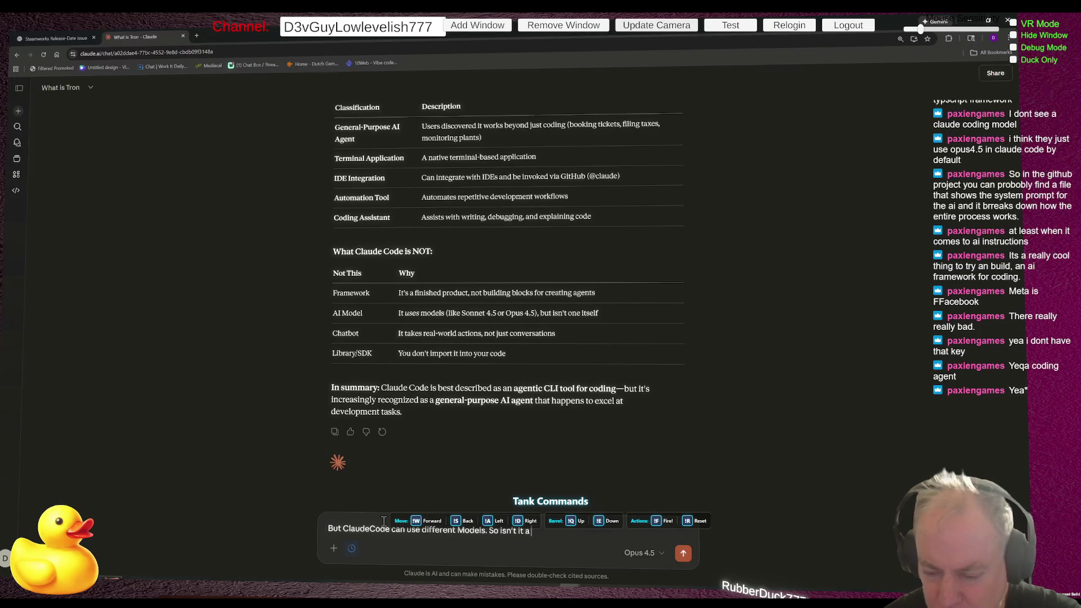
pyautogui.write('ramewor')
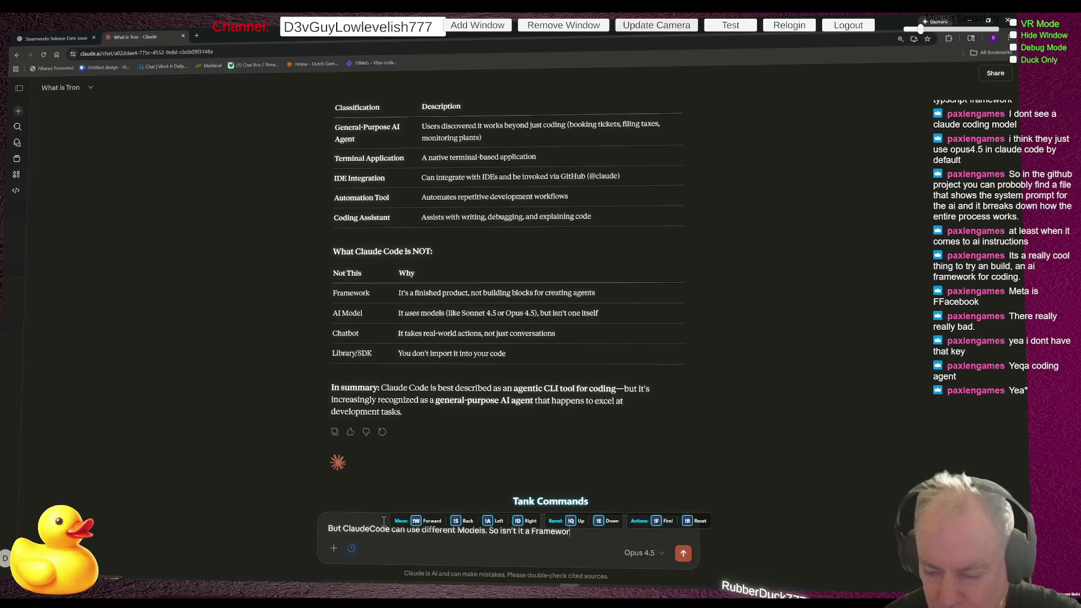
pyautogui.write('k tha you')
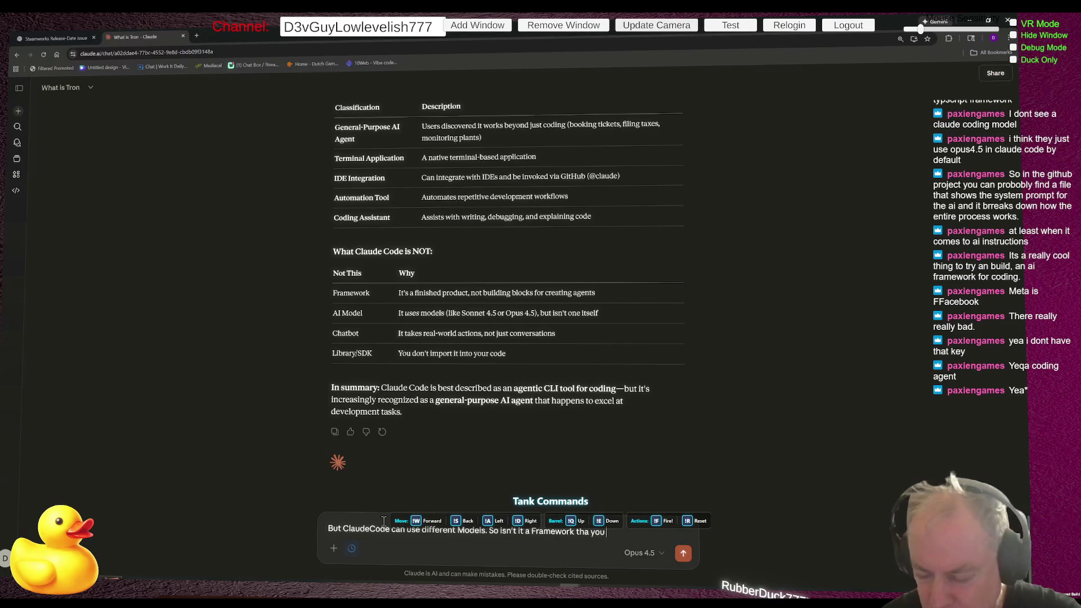
pyautogui.press('BackSpace')
pyautogui.press('BackSpace')
pyautogui.press('BackSpace')
pyautogui.write('t ')
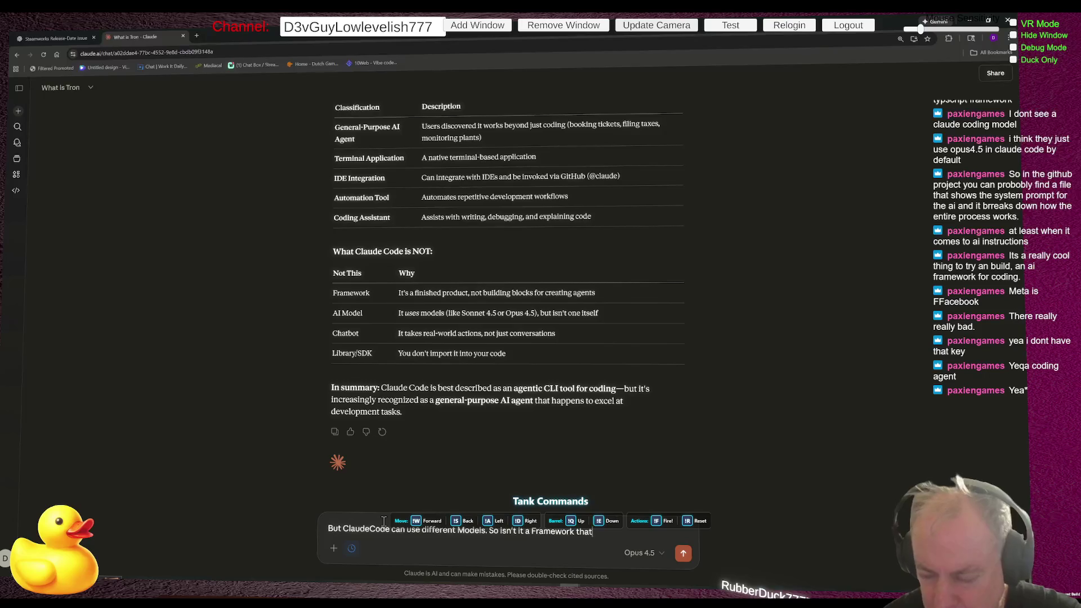
pyautogui.write('you pluy')
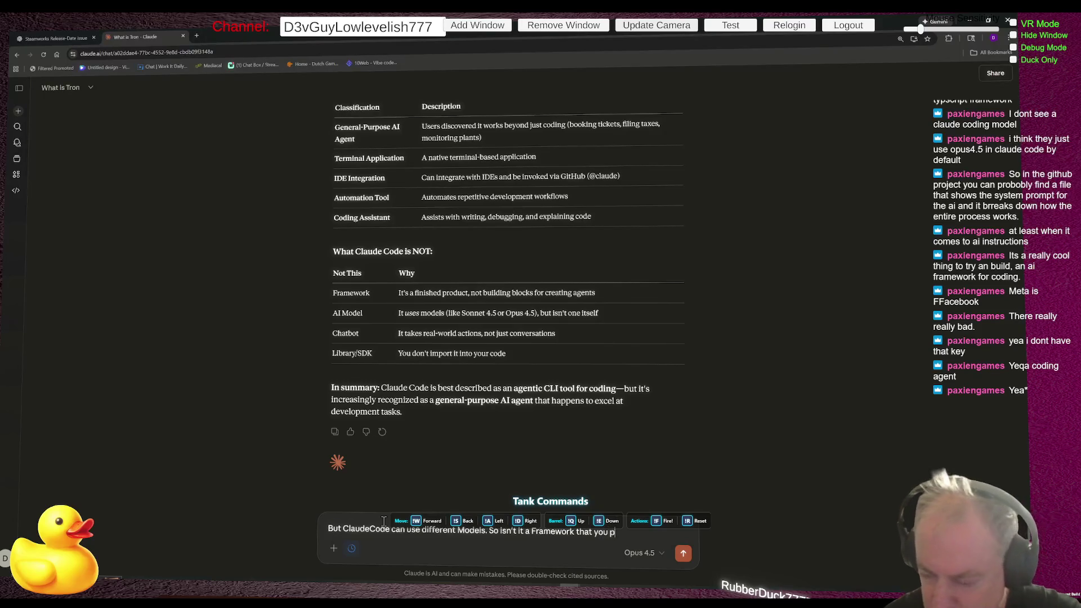
pyautogui.press('BackSpace')
pyautogui.write('c')
pyautogui.write('g an AI')
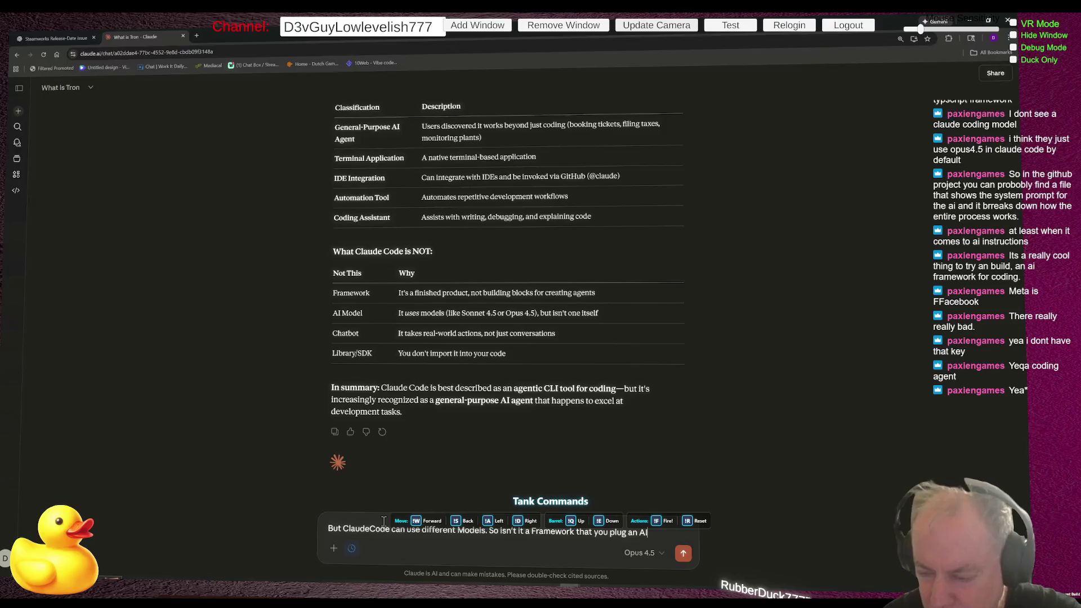
pyautogui.write(' Model i')
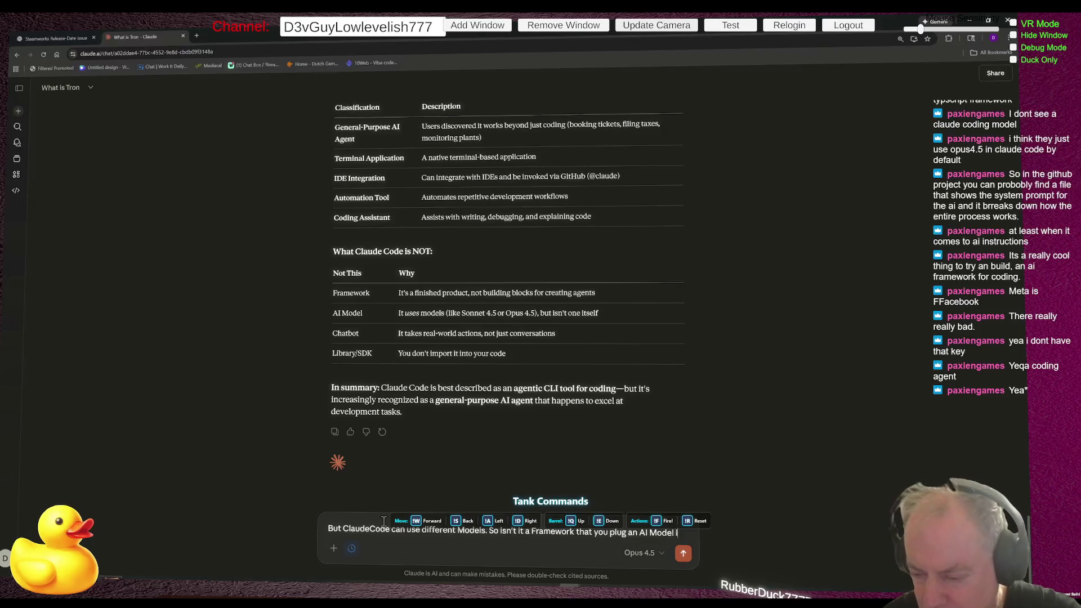
pyautogui.write('nto???')
pyautogui.press('Return')
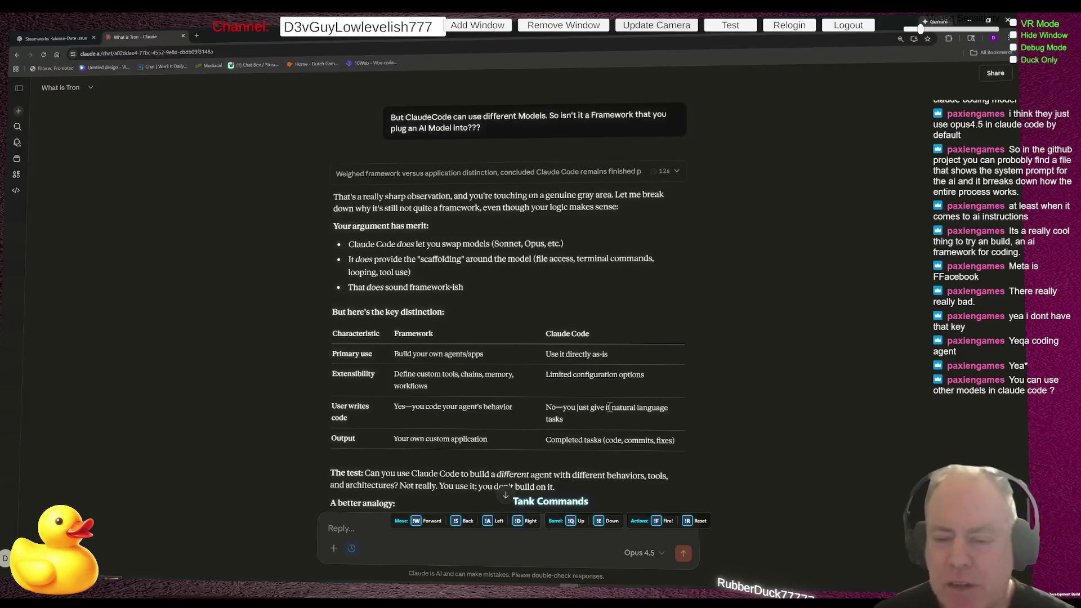
# Scroll through Claude's reply comparing a framework with Claude Code.
pyautogui.scroll(-1, 607, 316)
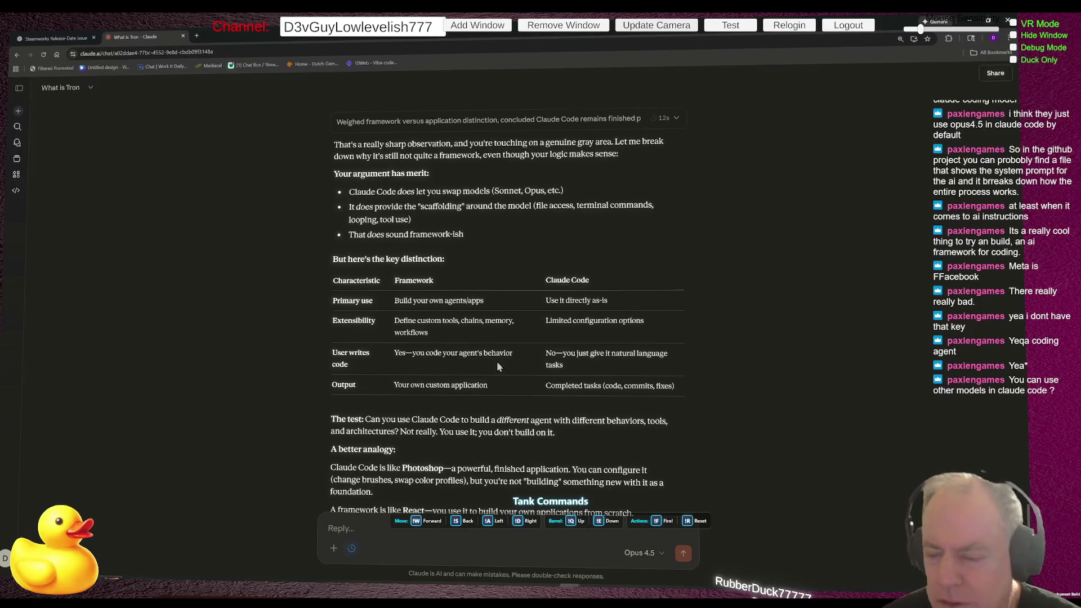
pyautogui.moveTo(333, 353)
pyautogui.mouseDown()
pyautogui.moveTo(388, 374)
pyautogui.moveTo(513, 356)
pyautogui.mouseUp()
pyautogui.click(394, 367)
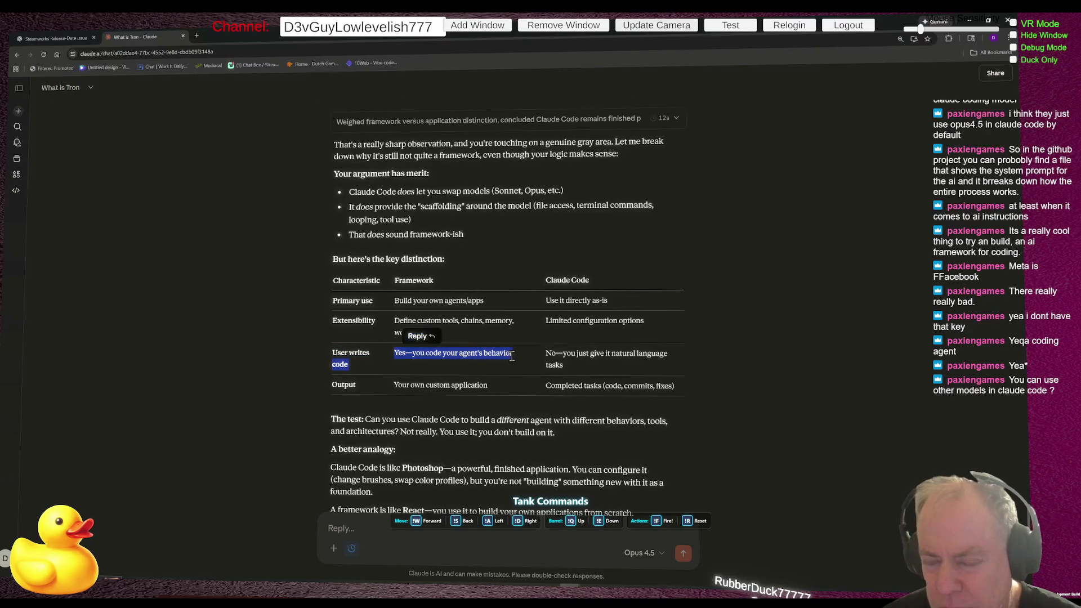
pyautogui.click(416, 282)
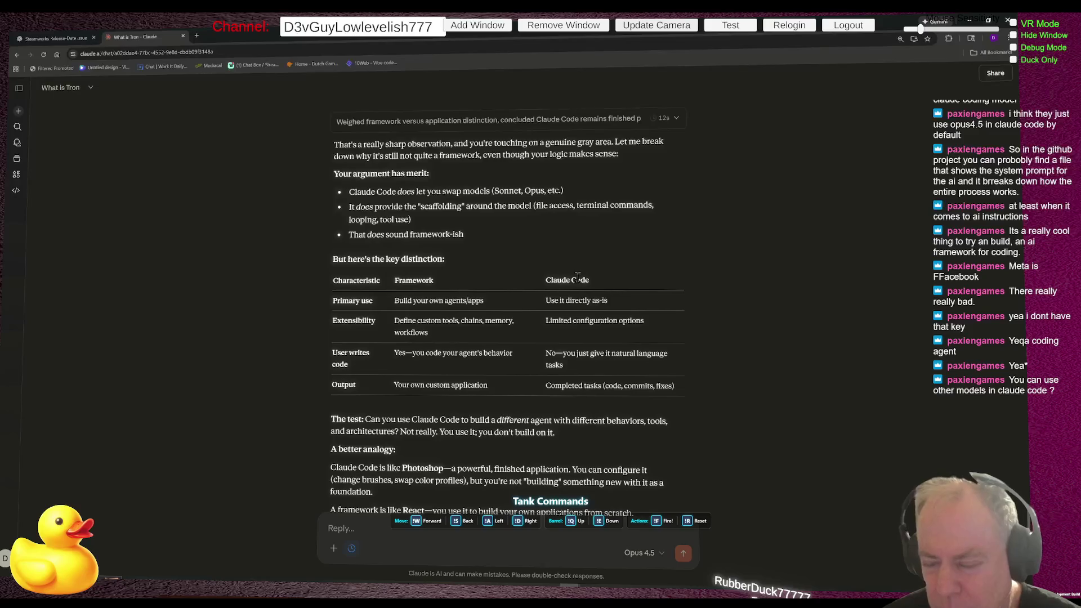
pyautogui.moveTo(545, 352); pyautogui.dragTo(596, 364)
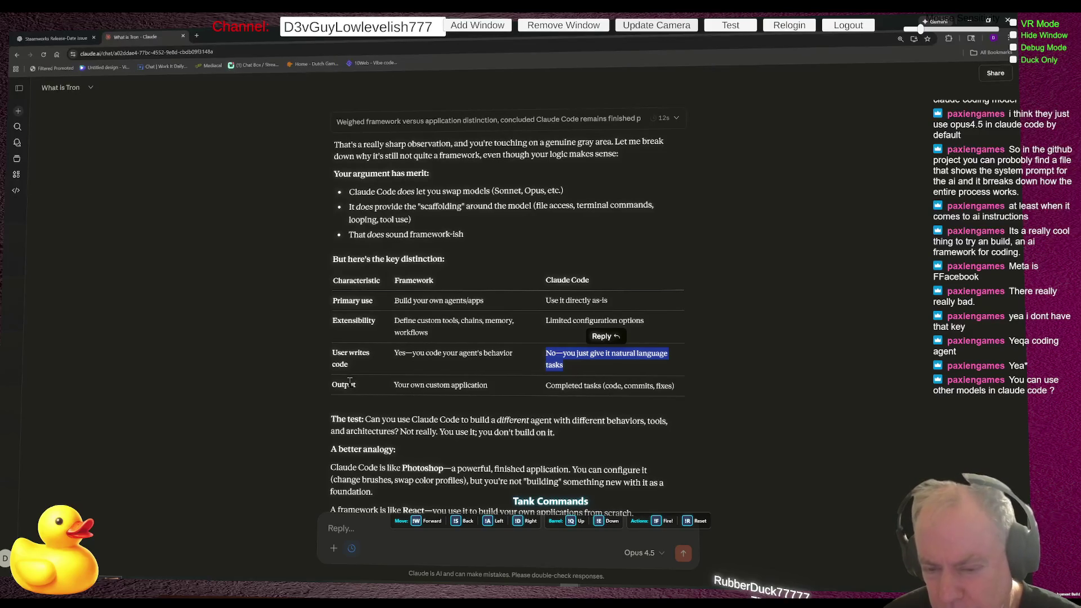
pyautogui.moveTo(512, 385)
pyautogui.mouseDown()
pyautogui.moveTo(394, 384)
pyautogui.moveTo(621, 399)
pyautogui.moveTo(573, 390)
pyautogui.mouseUp()
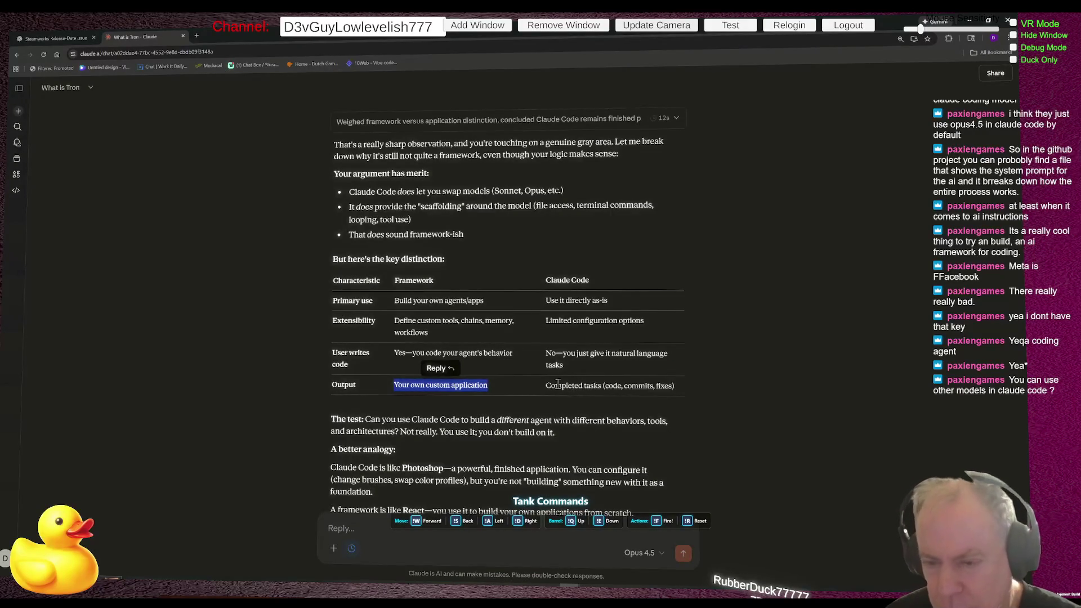
pyautogui.click(499, 300)
pyautogui.scroll(-2, 551, 336)
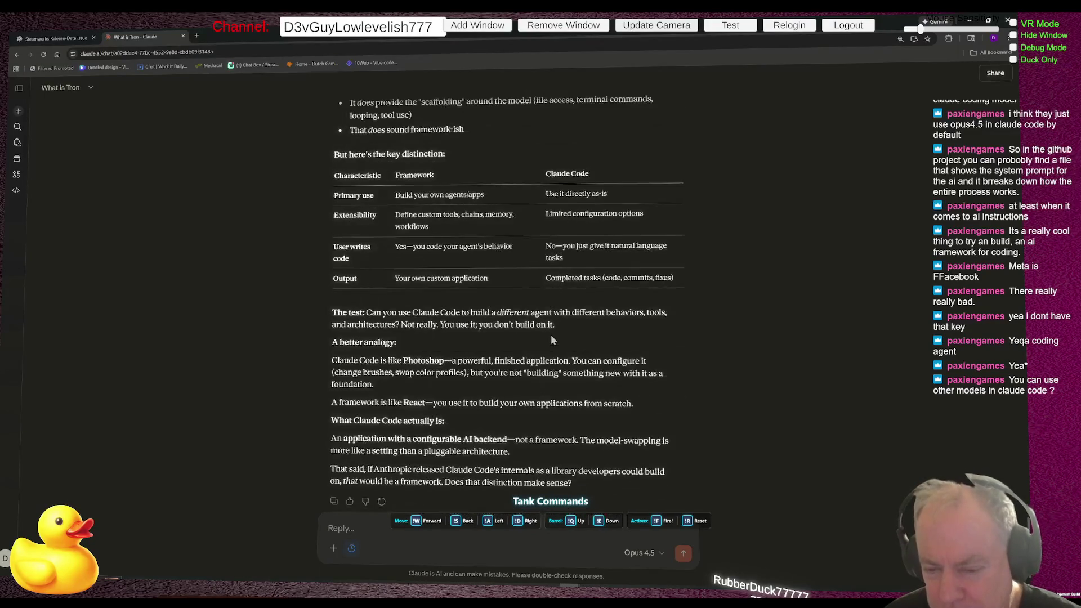
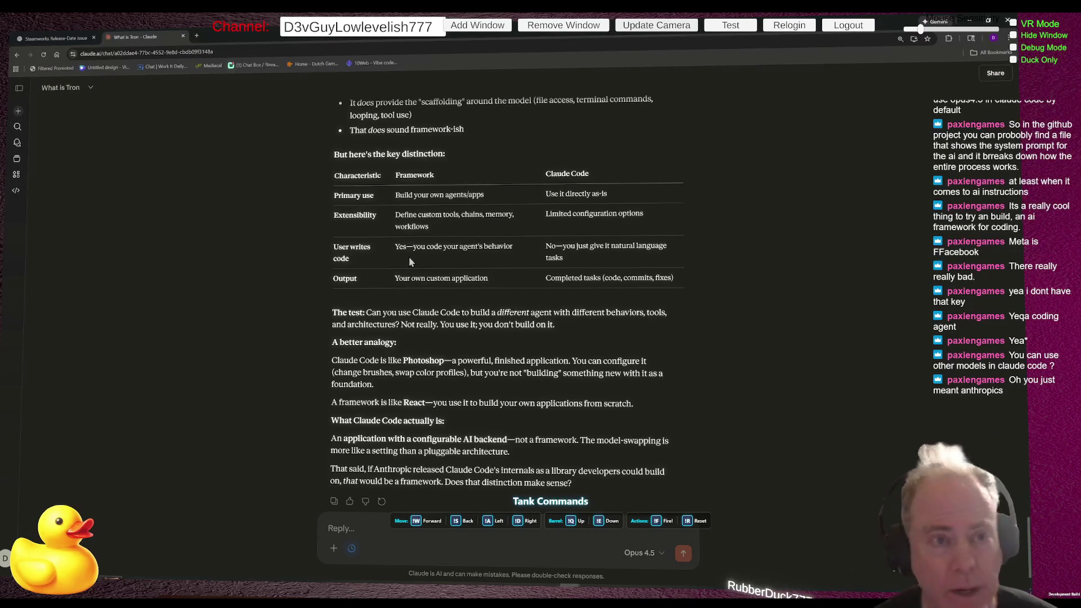
# Switch to the ChatGPT 'Steamworks Release-Date Issue' browser tab.
pyautogui.click(56, 37)
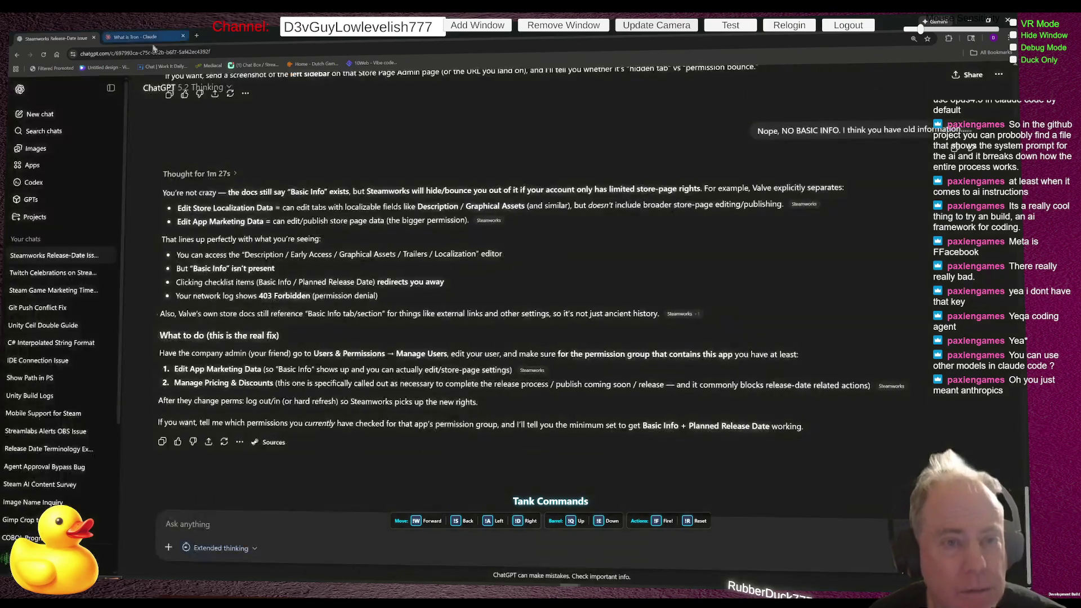
# Close the Claude tab and ask ChatGPT 'What is under the Basic Info Tab?'.
pyautogui.click(183, 37)
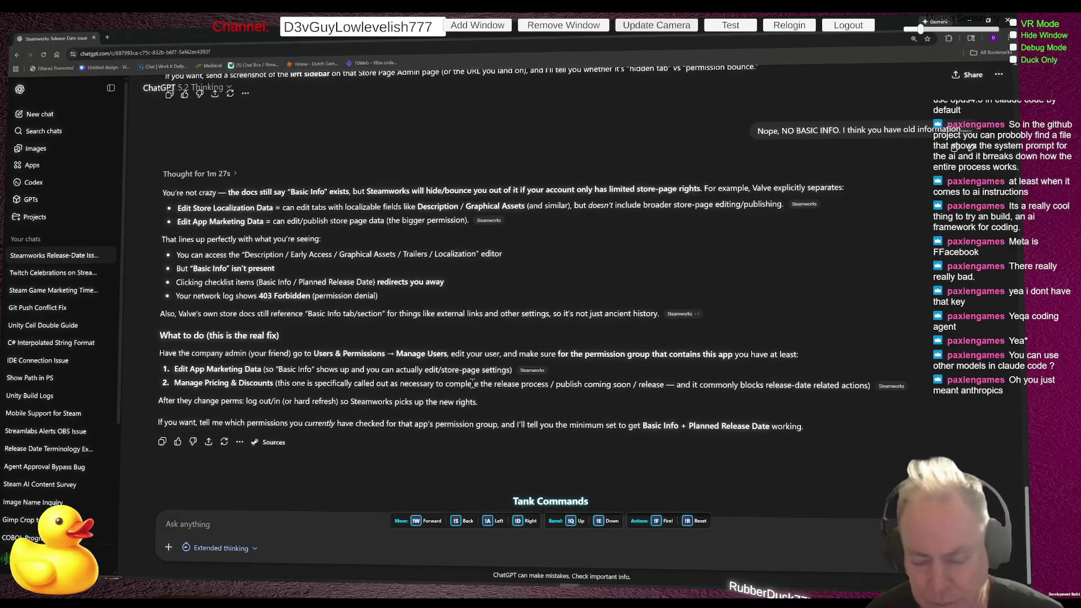
pyautogui.click(295, 523)
pyautogui.write('What')
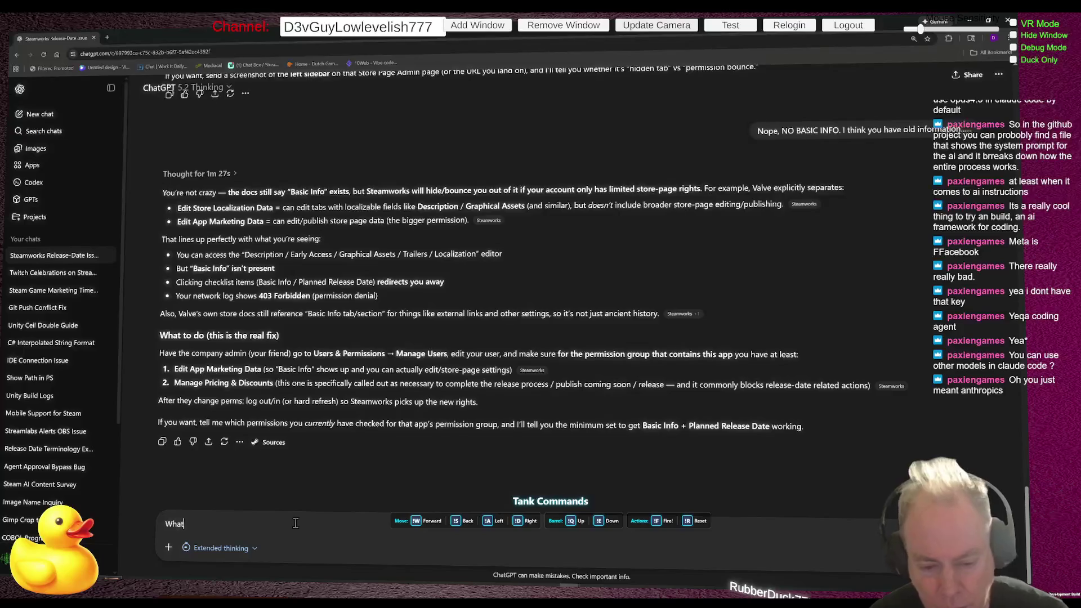
pyautogui.write(' is under the ')
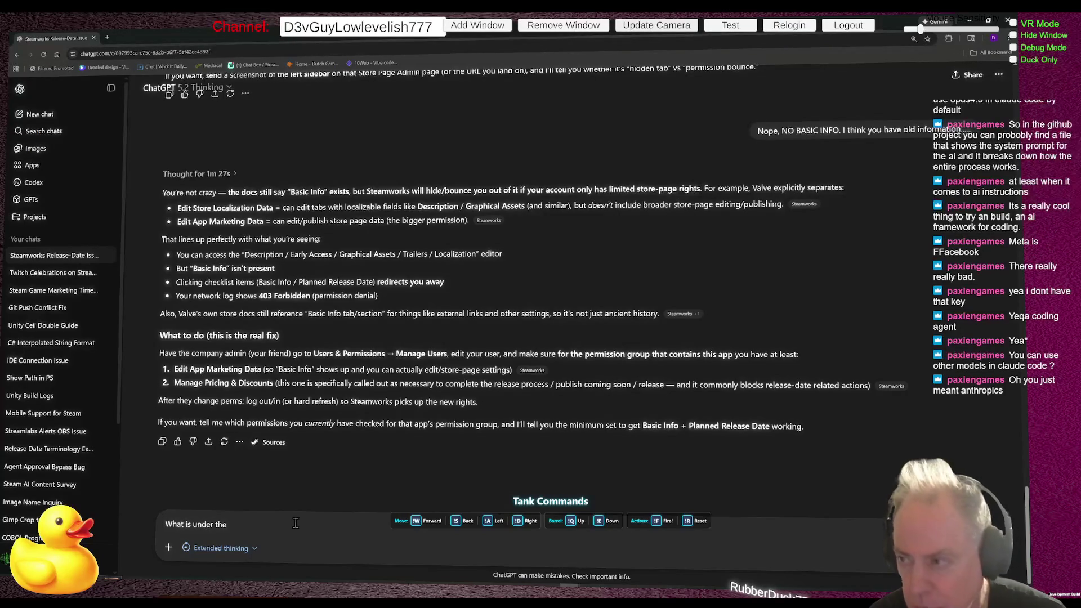
pyautogui.write('Basic Info')
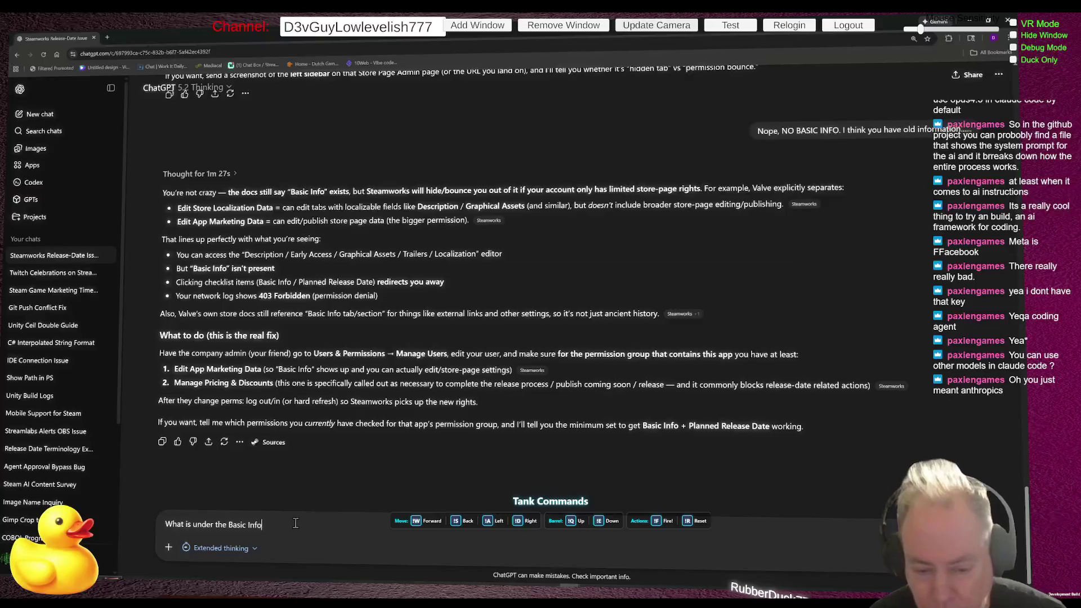
pyautogui.write(' Tab?')
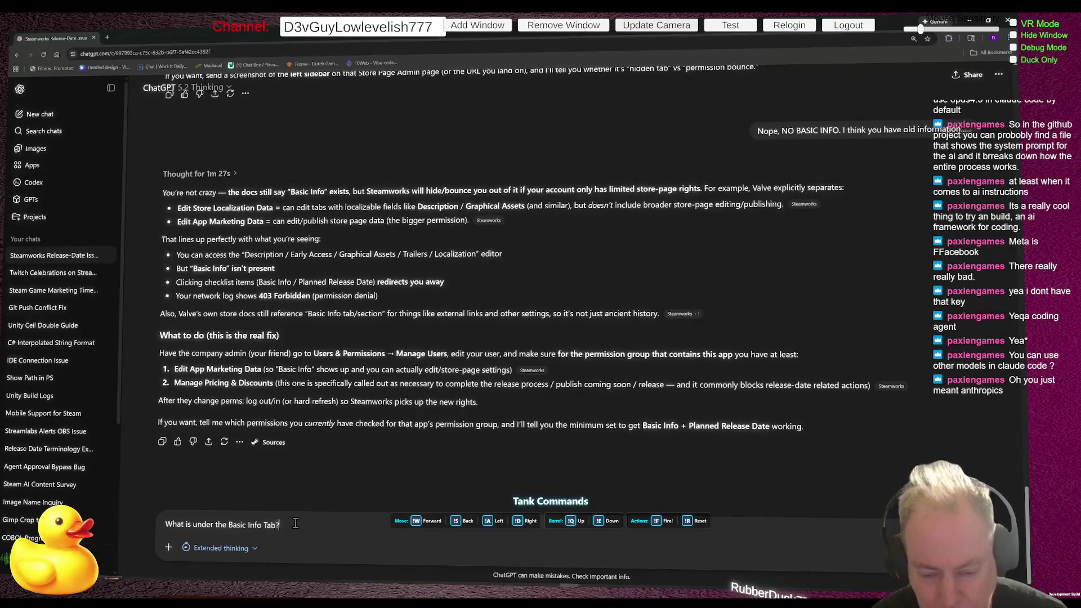
pyautogui.press('Return')
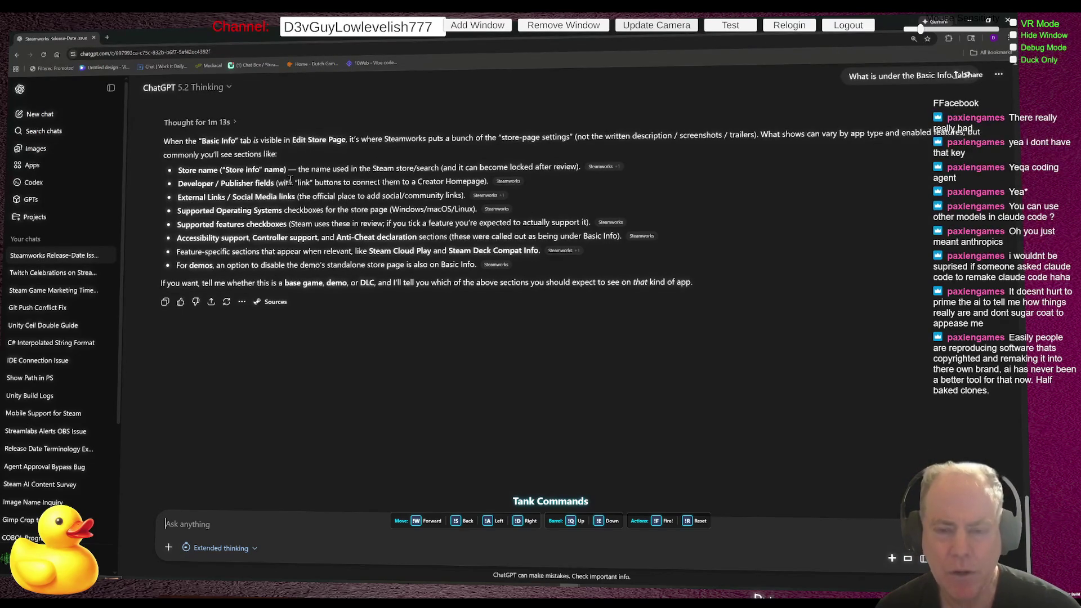
# Send ChatGPT the question 'What do you mean by "Store name"', asking for a concise reply.
pyautogui.write('What do you mean by ')
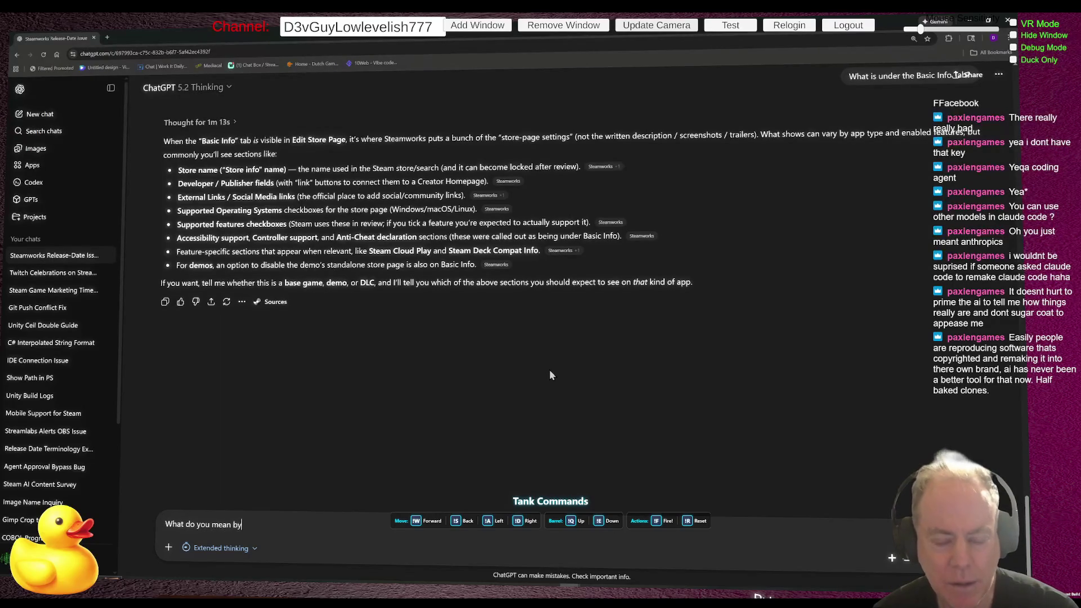
pyautogui.write('"S')
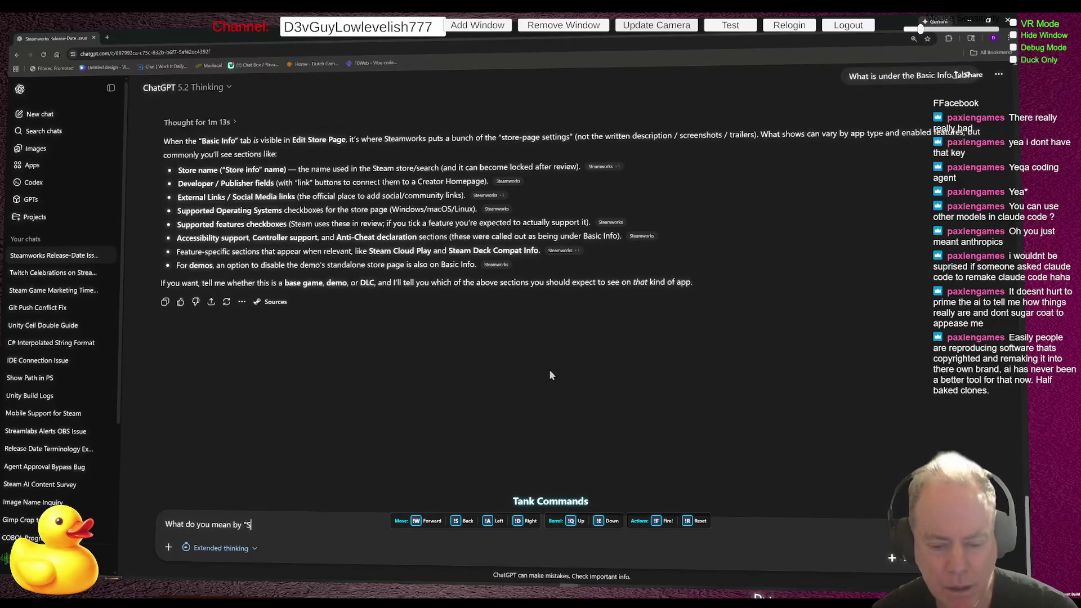
pyautogui.write('tore')
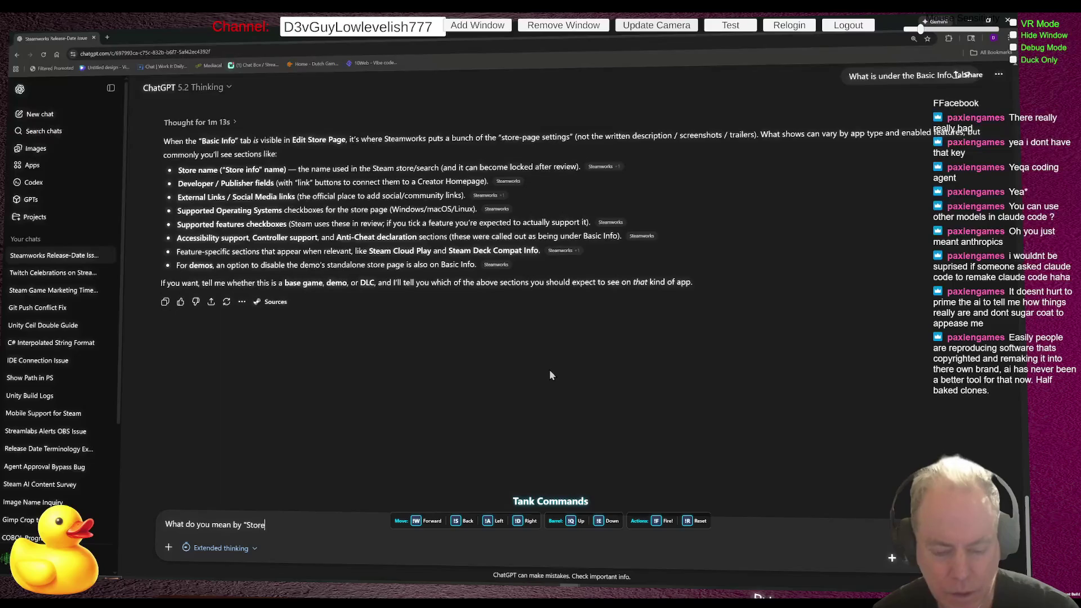
pyautogui.write(' name"')
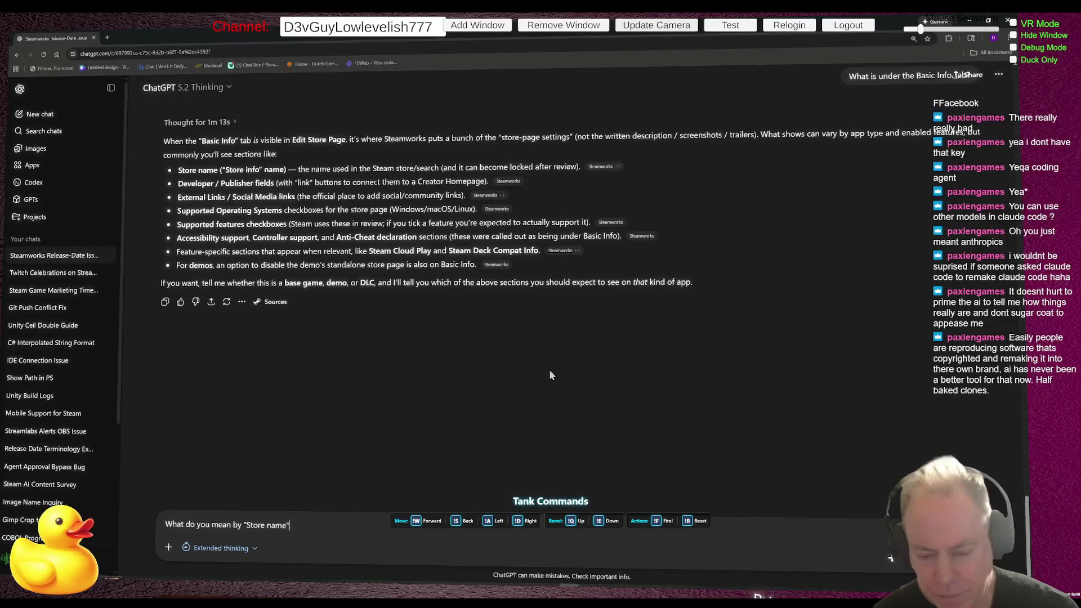
pyautogui.write(' Pl')
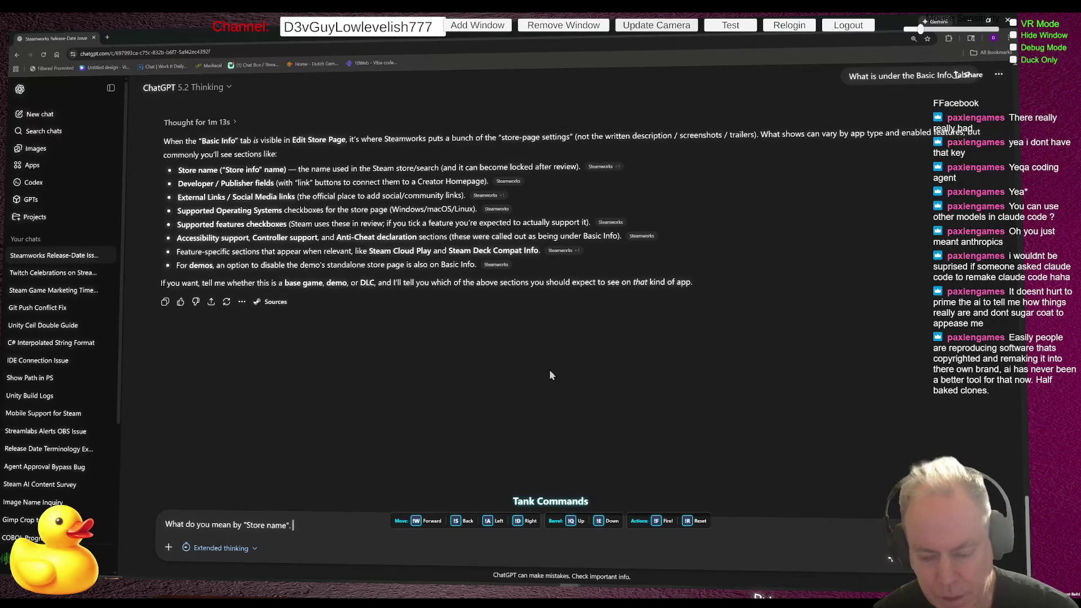
pyautogui.write('e')
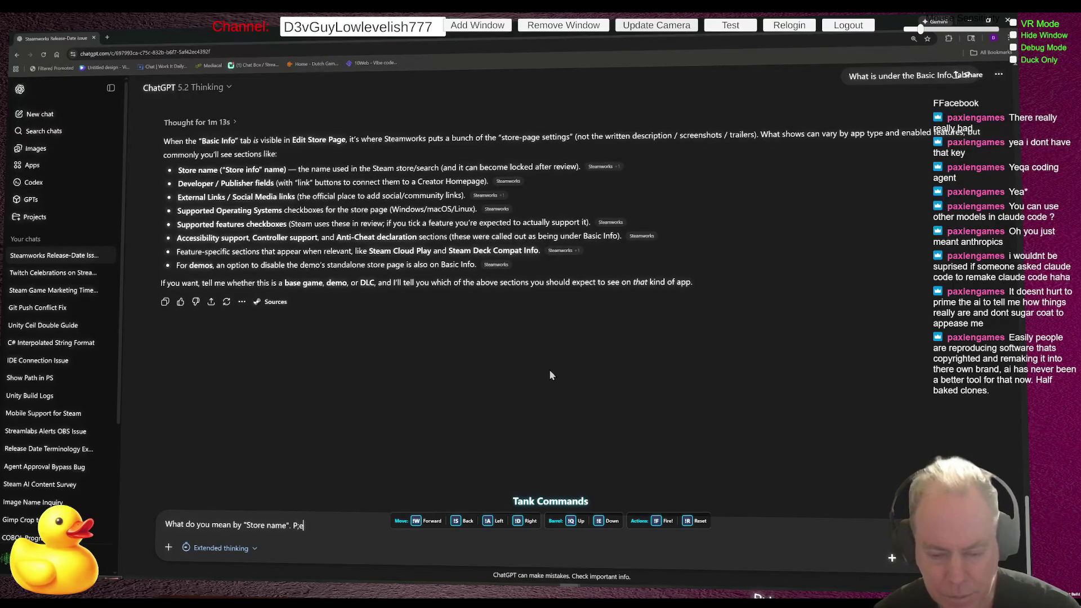
pyautogui.write('ase be consi')
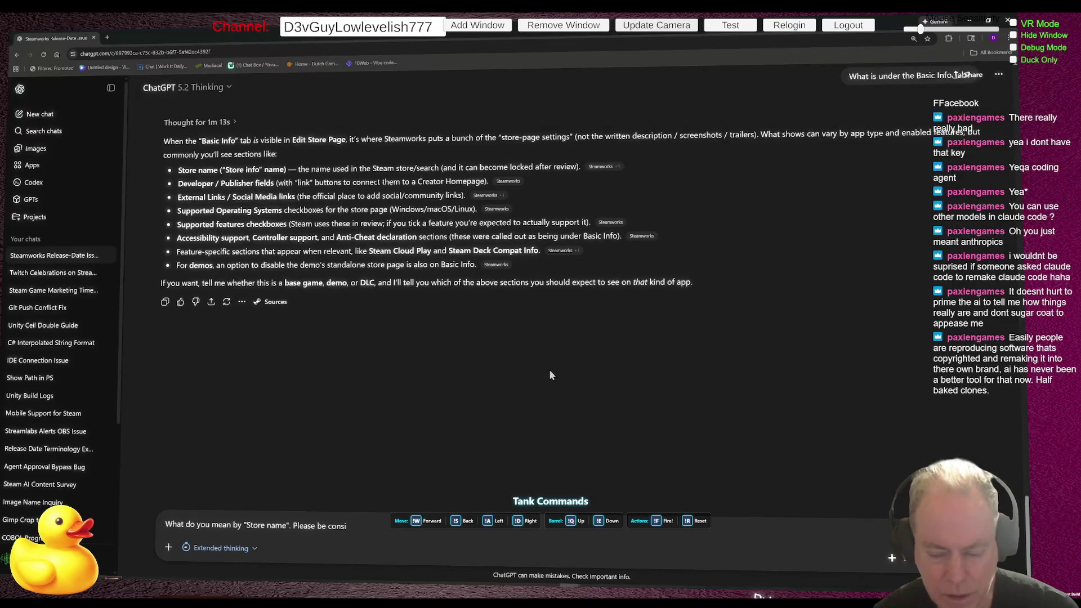
pyautogui.write('ise')
pyautogui.press('Return')
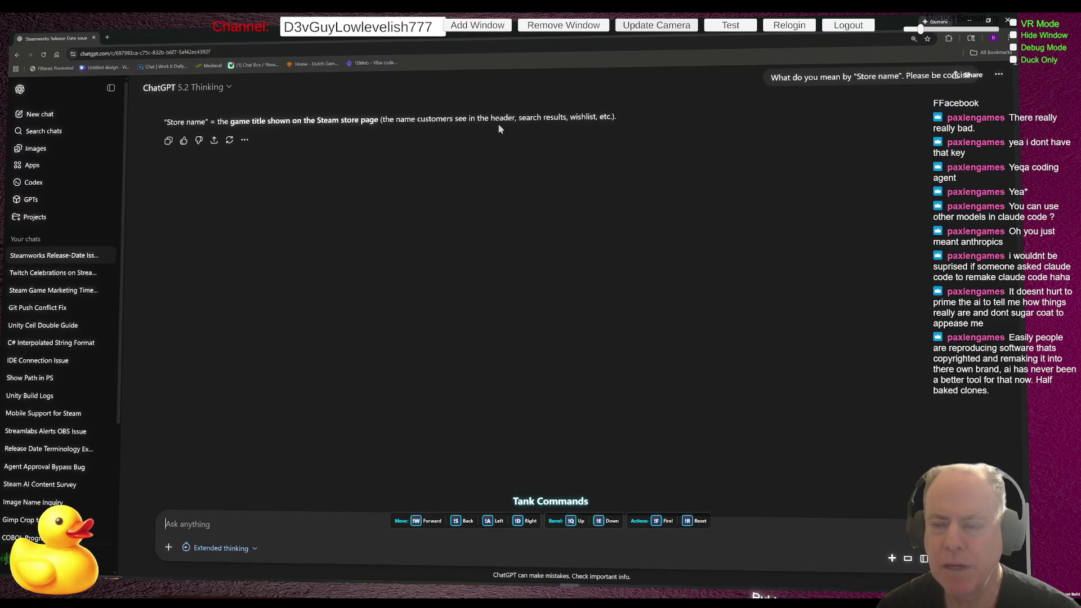
# Send the follow-up 'Oh, so the Game Name' to confirm Store name means the game title.
pyautogui.scroll(2, 427, 199)
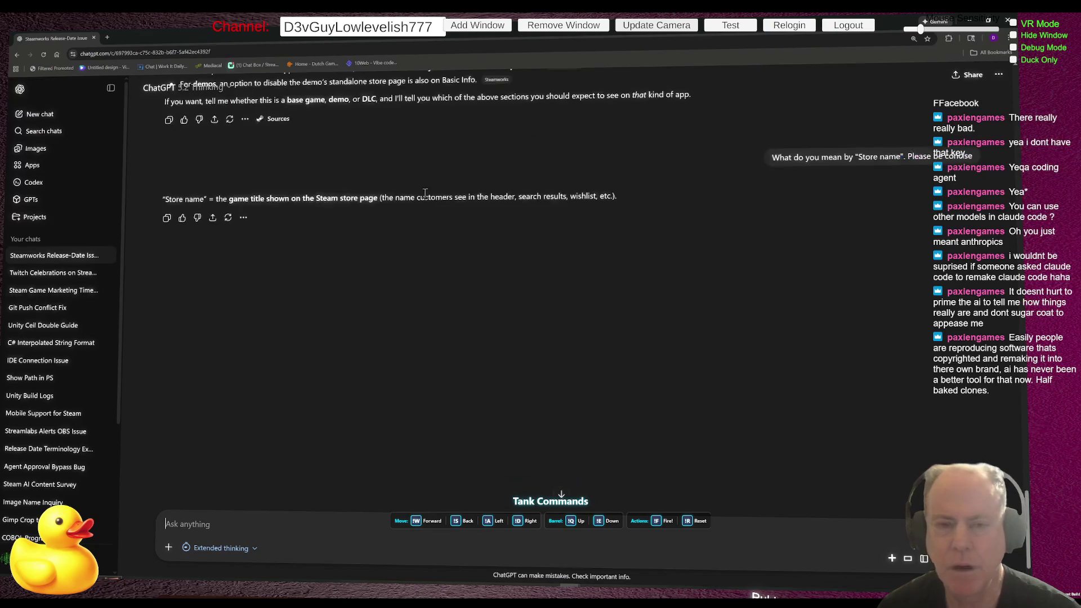
pyautogui.write('Oh, so the Game Name?')
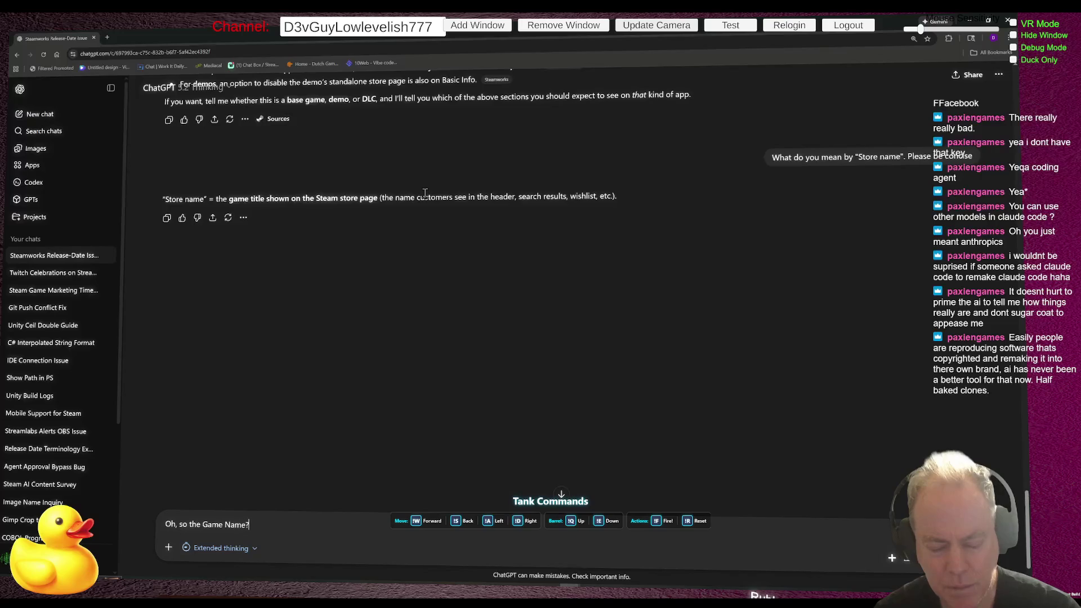
pyautogui.press('Return')
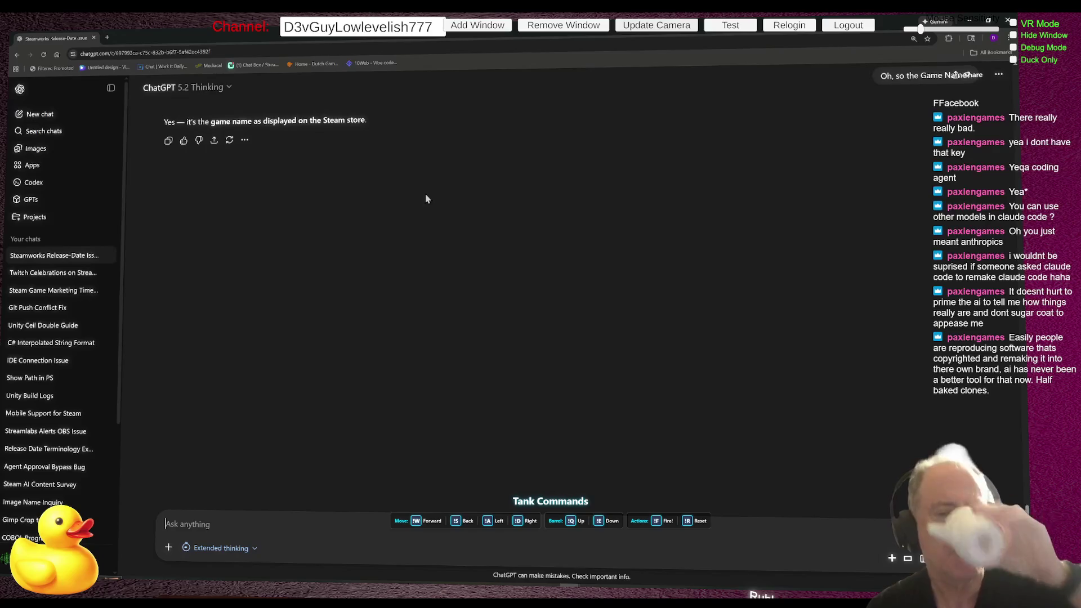
# Scroll back through the earlier answers, then switch to the window with the YouTube video.
pyautogui.scroll(3, 384, 196)
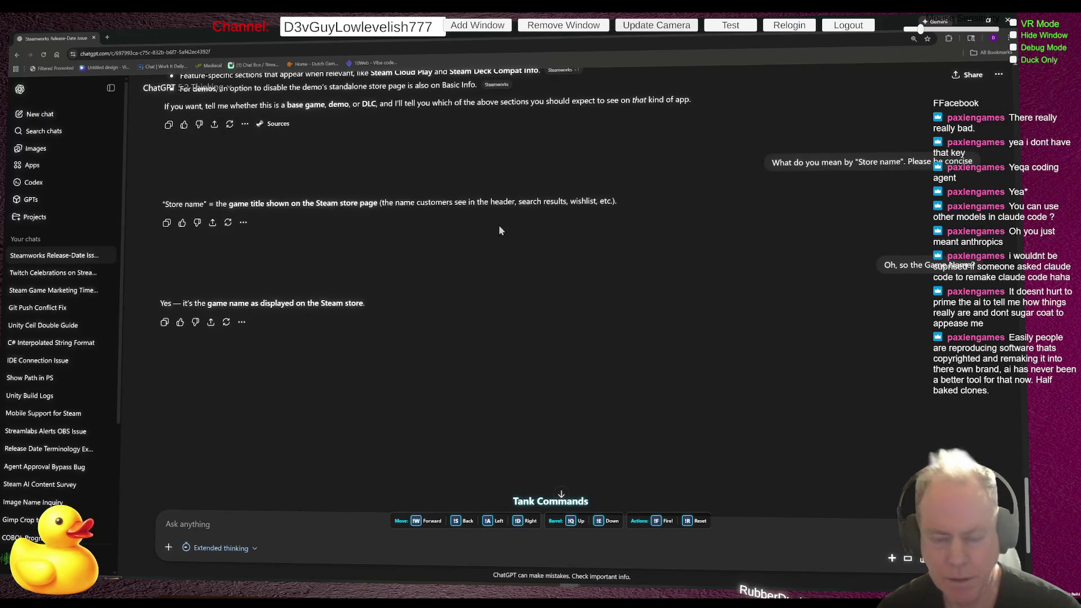
pyautogui.hotkey('alt', 'Tab')
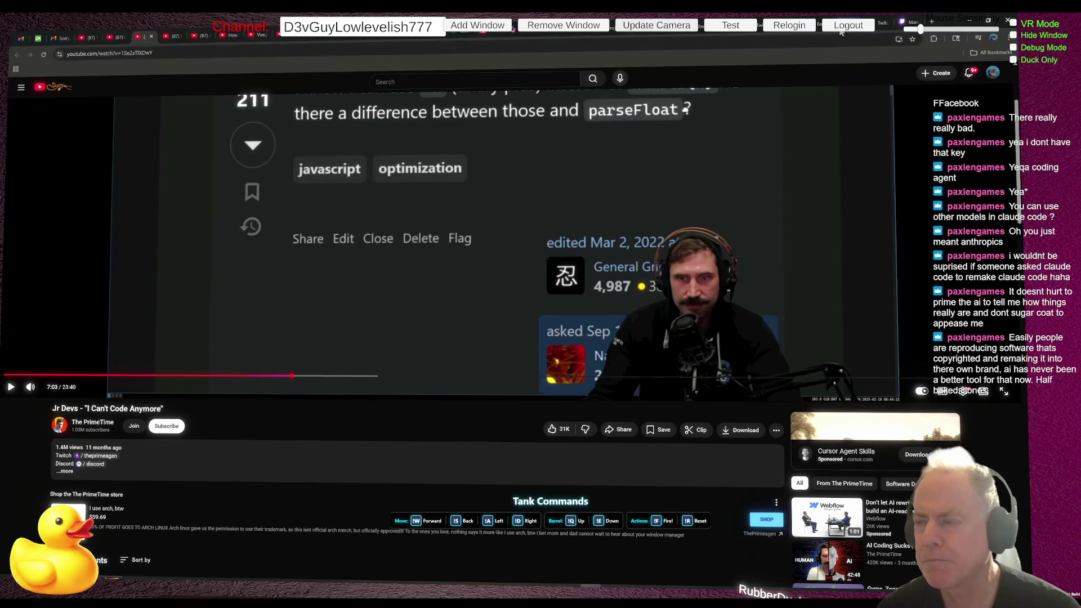
# Switch to Figma's Be Positive Design Document and scroll through its TODO list.
pyautogui.hotkey('alt', 'Tab')
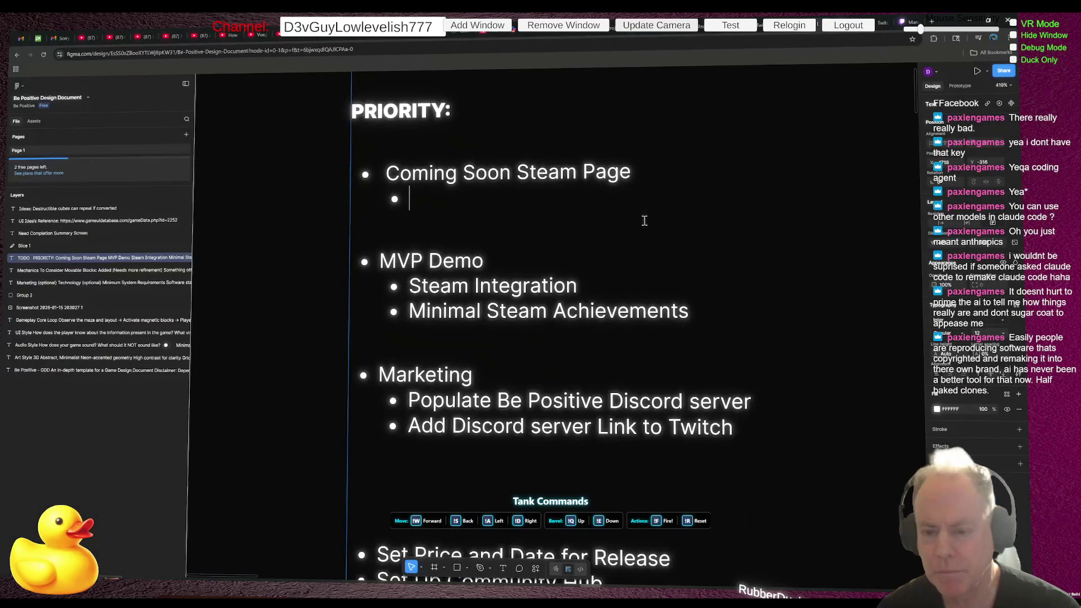
pyautogui.scroll(-2, 603, 219)
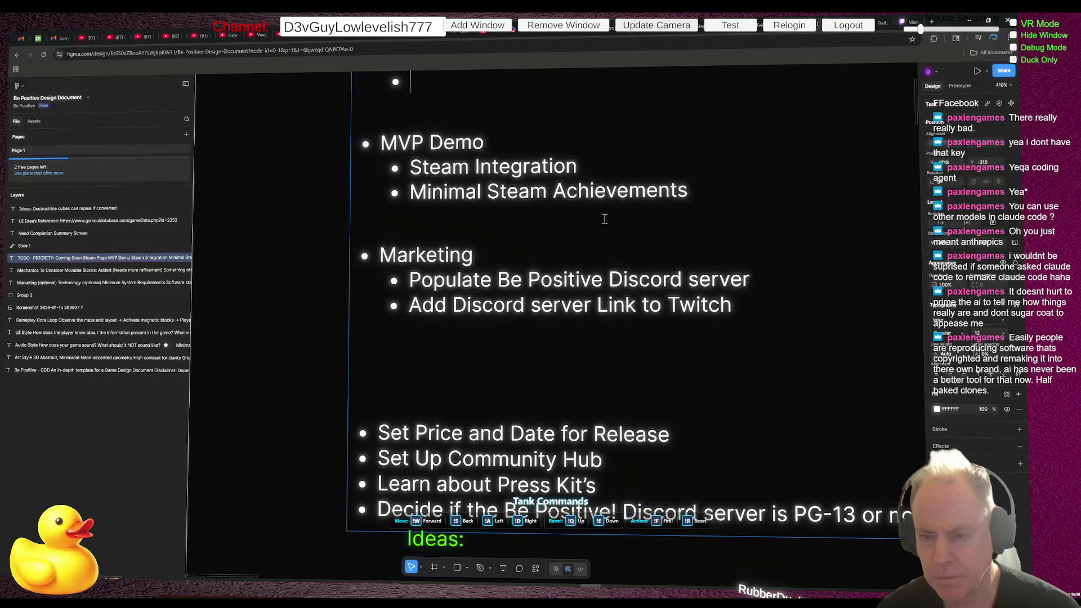
pyautogui.scroll(3, 603, 219)
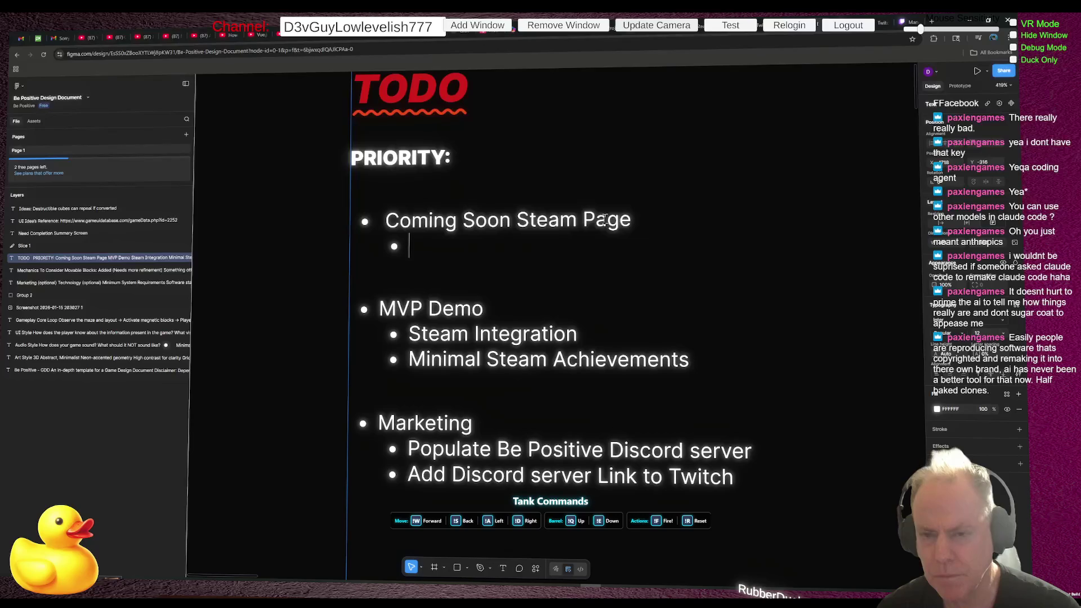
pyautogui.scroll(-3, 606, 220)
pyautogui.scroll(-5, 605, 221)
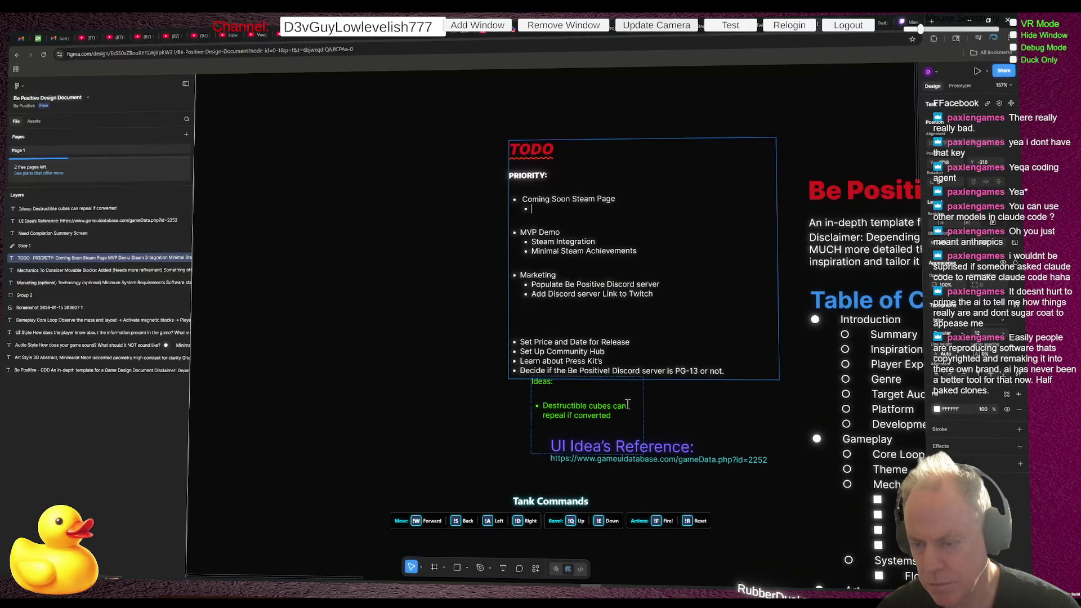
pyautogui.scroll(-5, 553, 358)
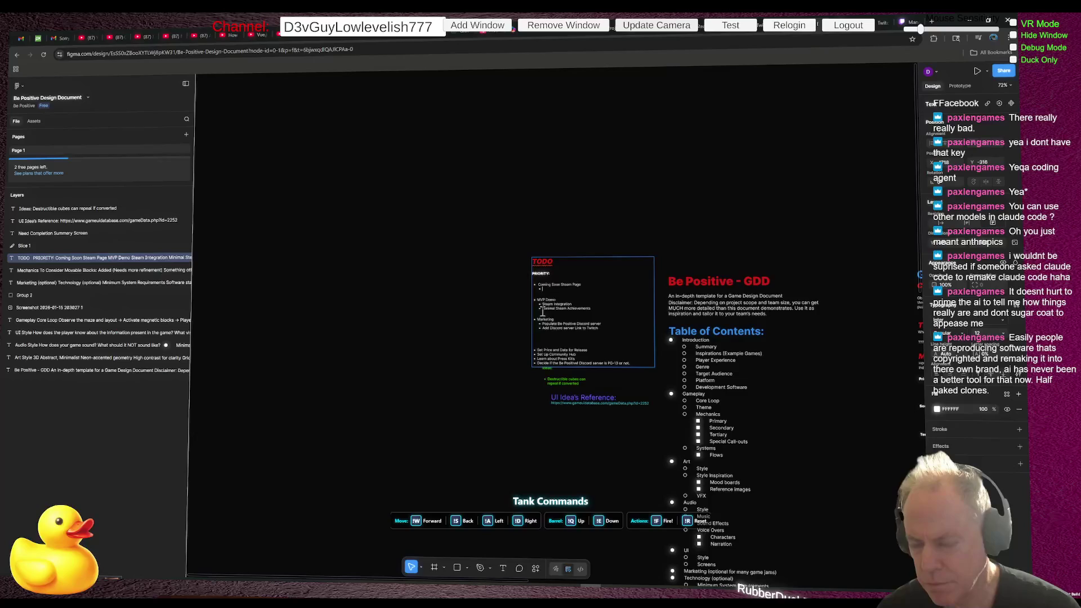
pyautogui.scroll(8, 570, 317)
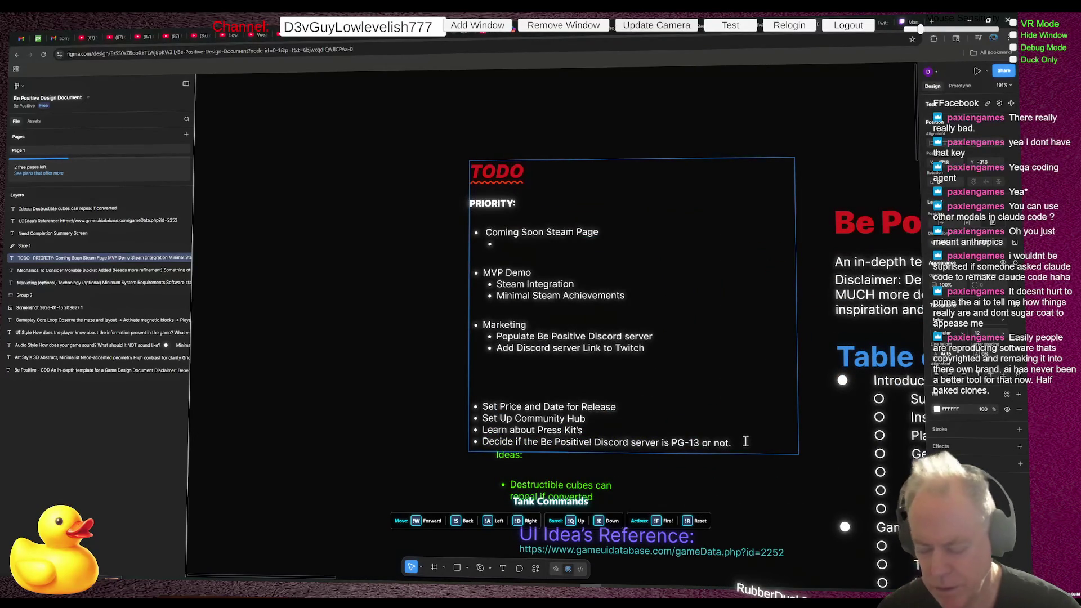
# Add an empty bullet to the TODO list, then move and enlarge the TODO text box.
pyautogui.click(745, 441)
pyautogui.press('Return')
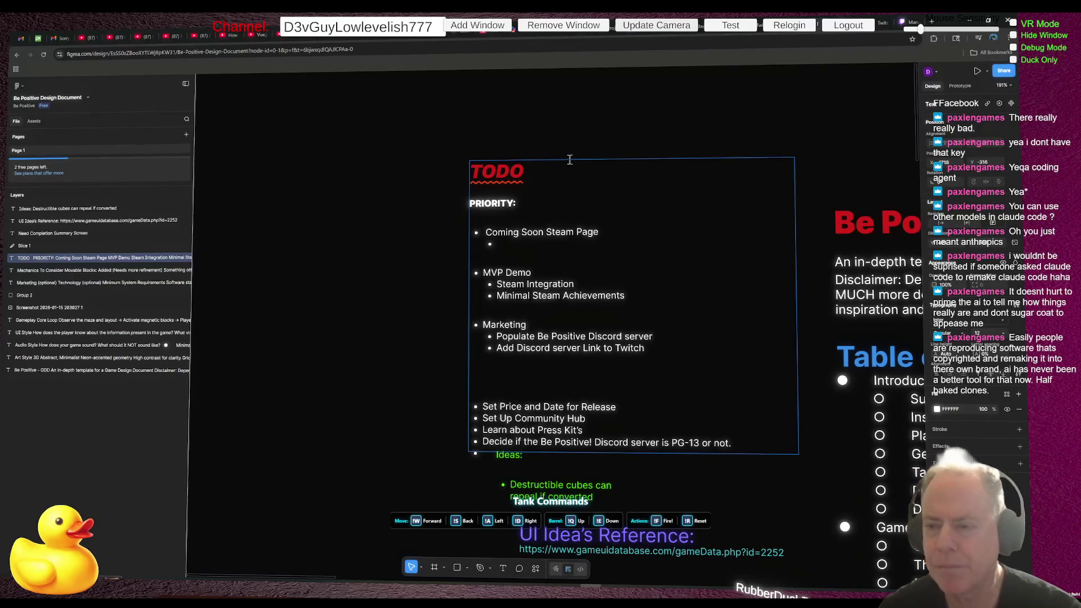
pyautogui.doubleClick(578, 179)
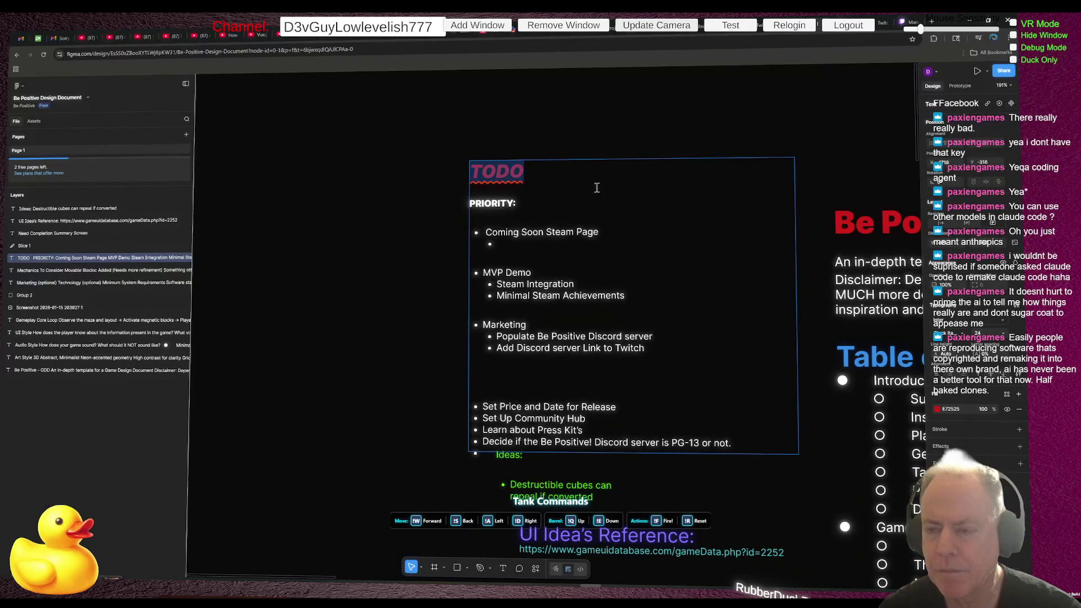
pyautogui.press('Escape')
pyautogui.moveTo(583, 198); pyautogui.dragTo(525, 117)
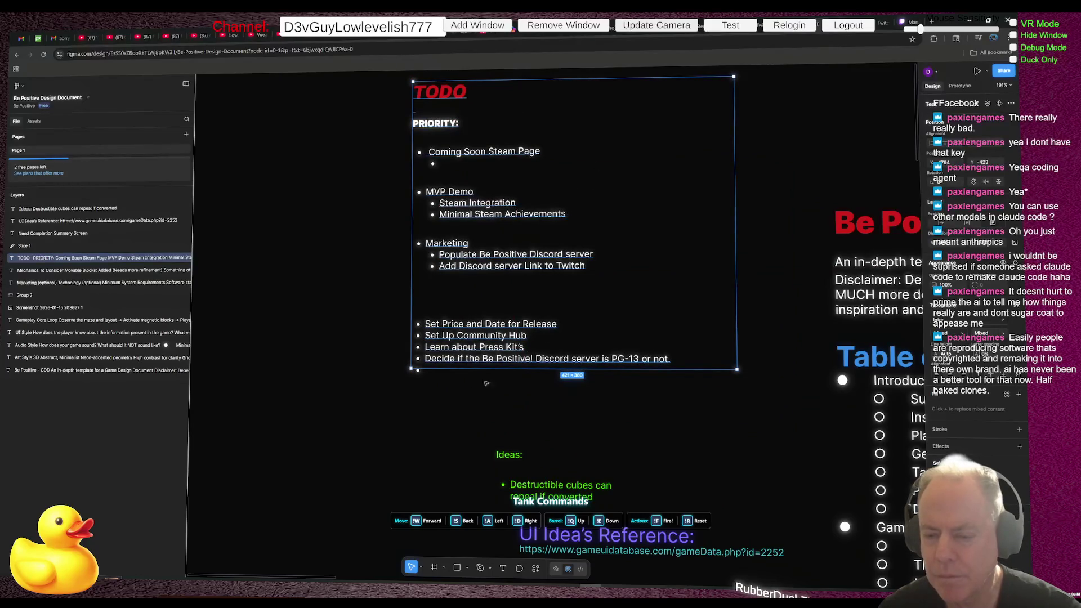
pyautogui.moveTo(599, 370); pyautogui.dragTo(599, 438)
pyautogui.press('Escape')
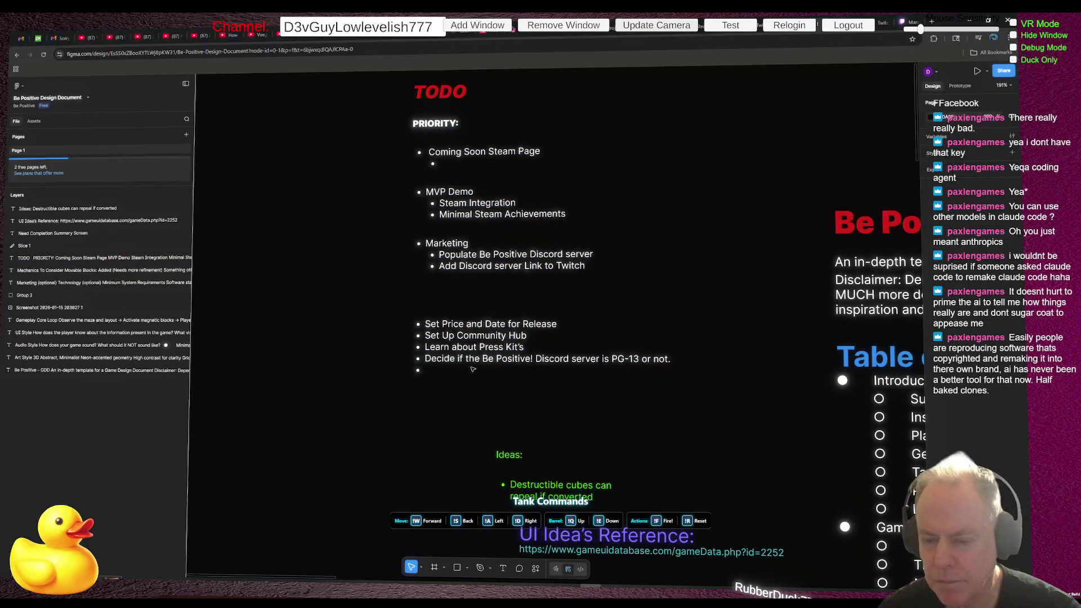
pyautogui.click(445, 370)
pyautogui.doubleClick(451, 369)
pyautogui.click(453, 369)
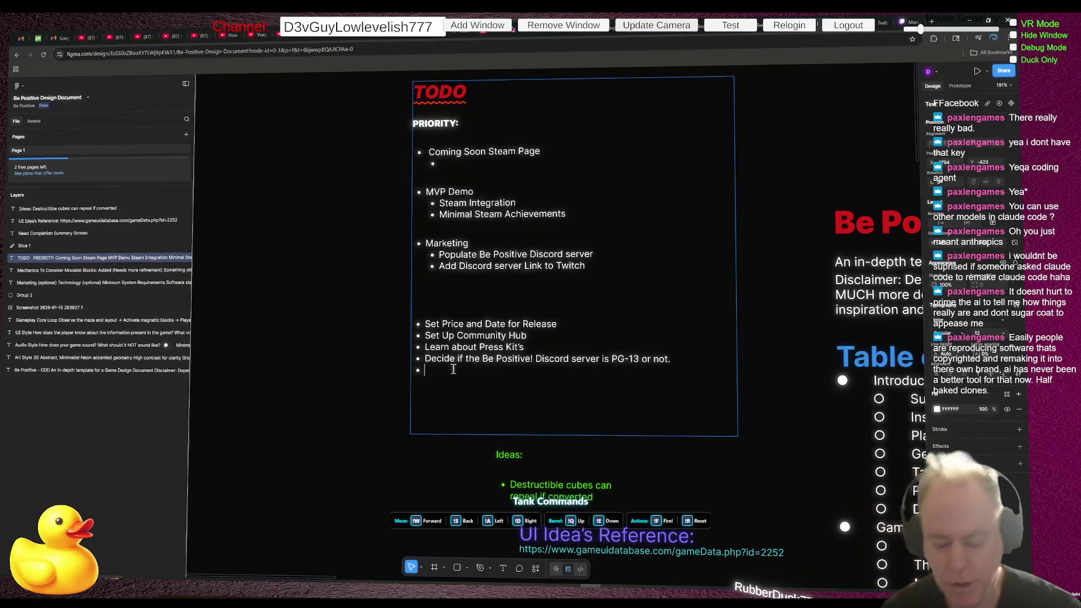
# Write the new bullet as 'Dice if we are going to use Cloud Save?'.
pyautogui.write('Are we')
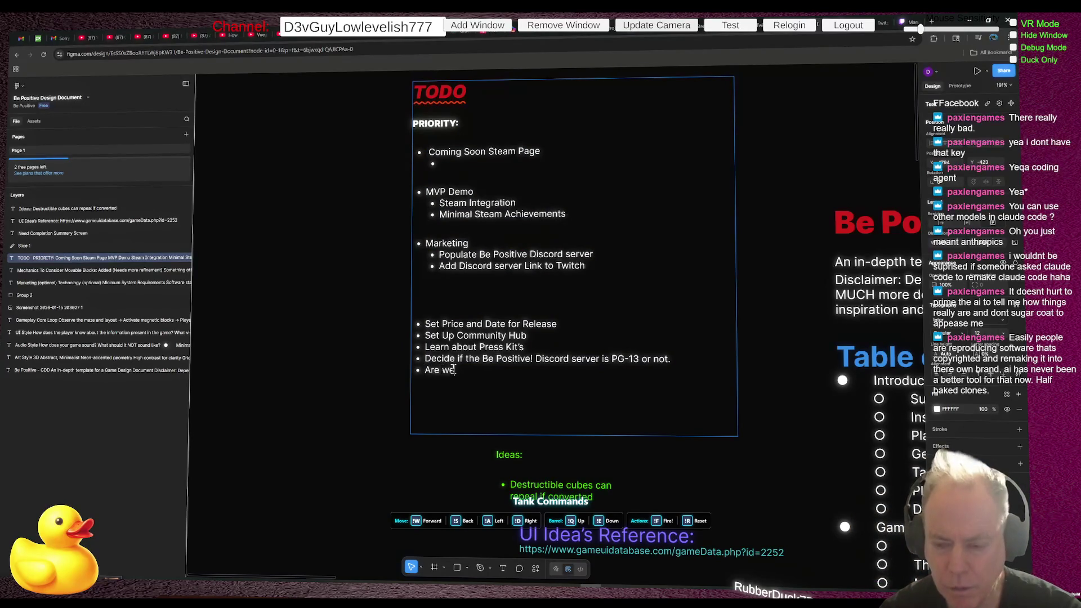
pyautogui.write(' going do')
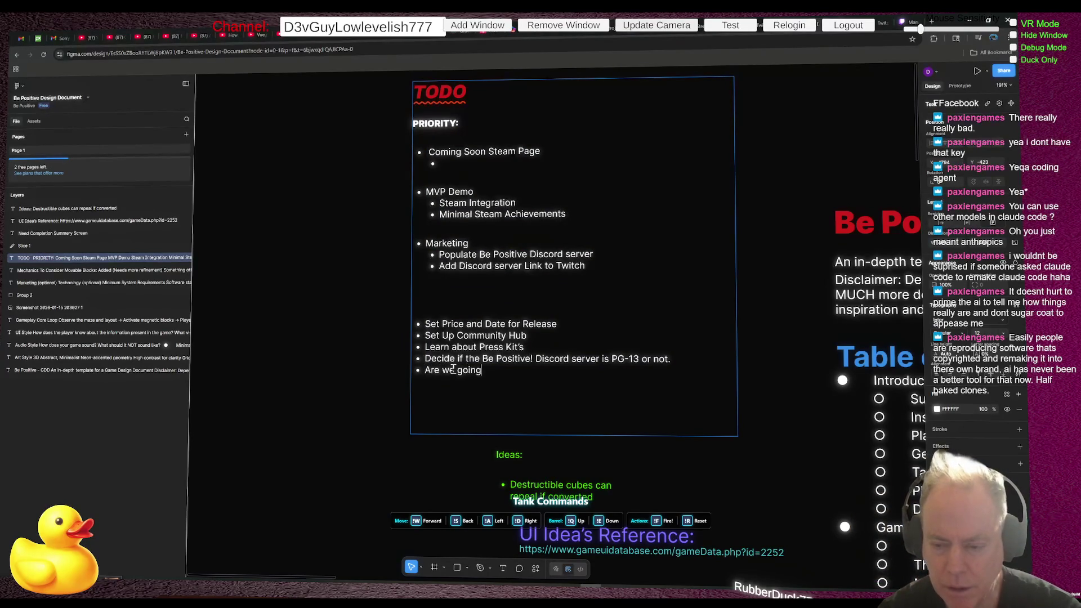
pyautogui.press('BackSpace')
pyautogui.press('BackSpace')
pyautogui.write('to ')
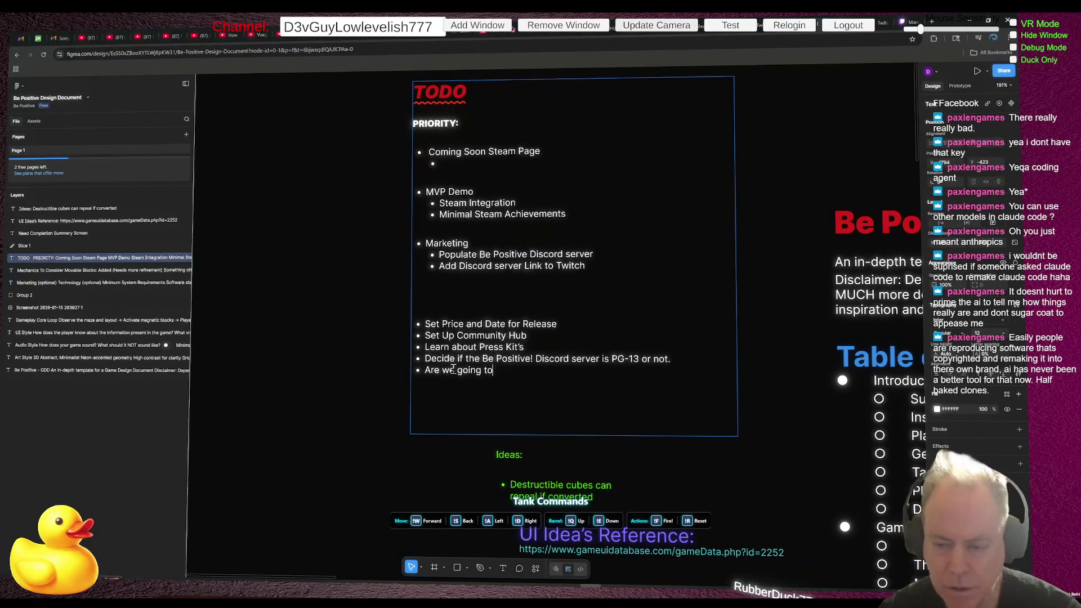
pyautogui.write('use Cloud Save?')
pyautogui.press('Home')
pyautogui.write('Dice if')
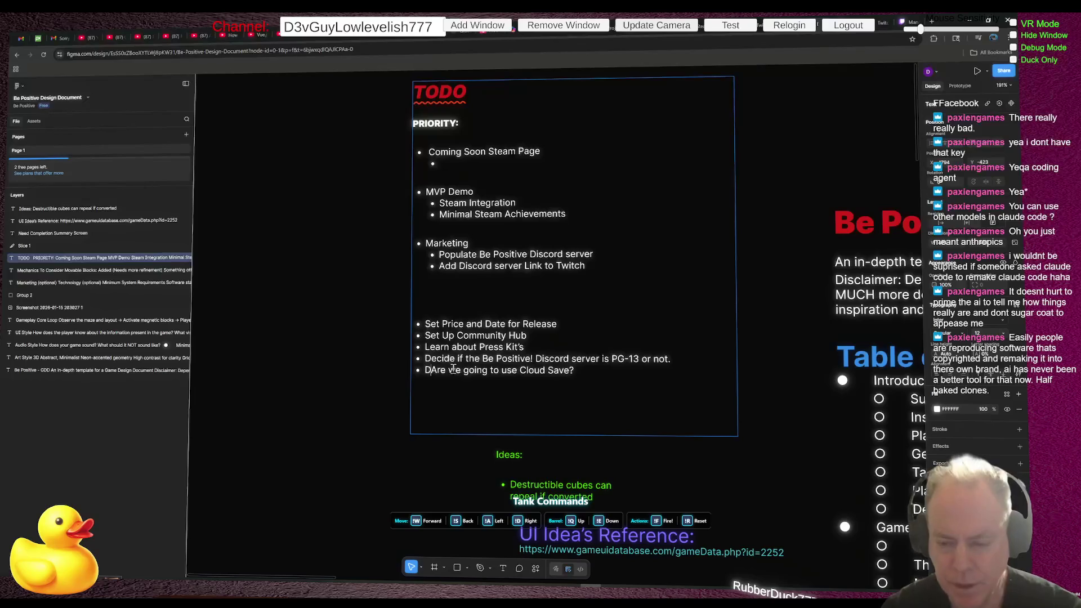
pyautogui.press('Delete')
pyautogui.write('we a')
pyautogui.press('Delete')
pyautogui.press('Delete')
pyautogui.press('Delete')
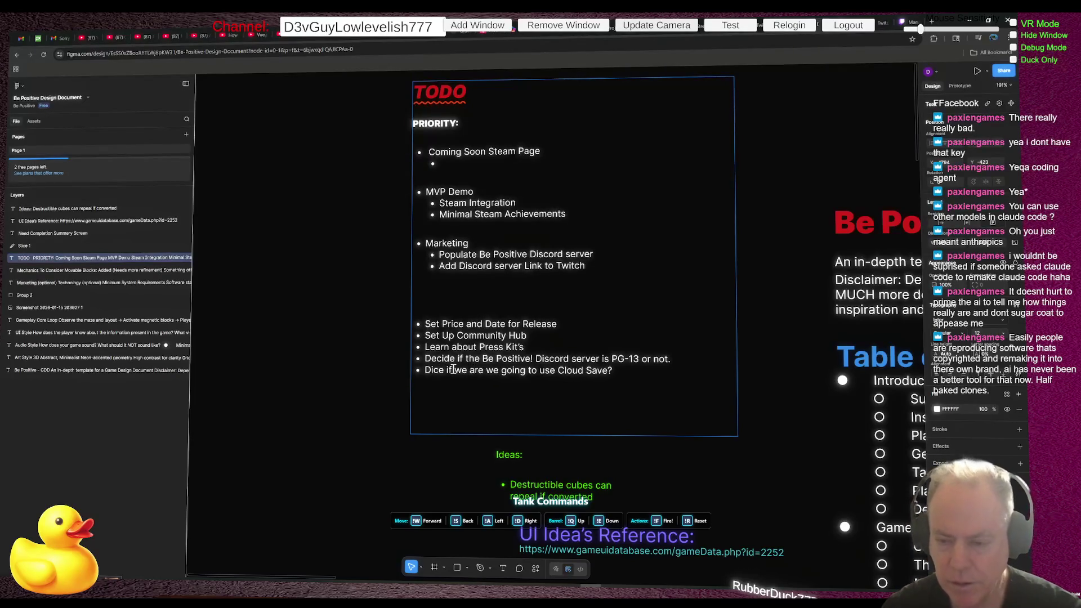
# Move the Cloud Save bullet above 'Set Price and Date for Release' and delete the leftover empty bullet.
pyautogui.press('Up')
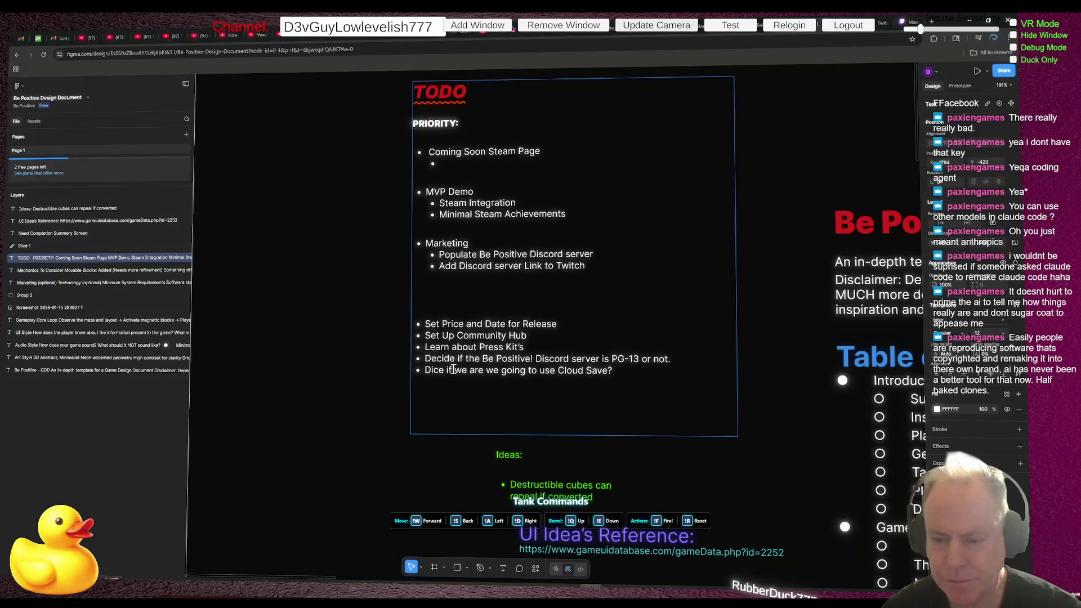
pyautogui.press('Down')
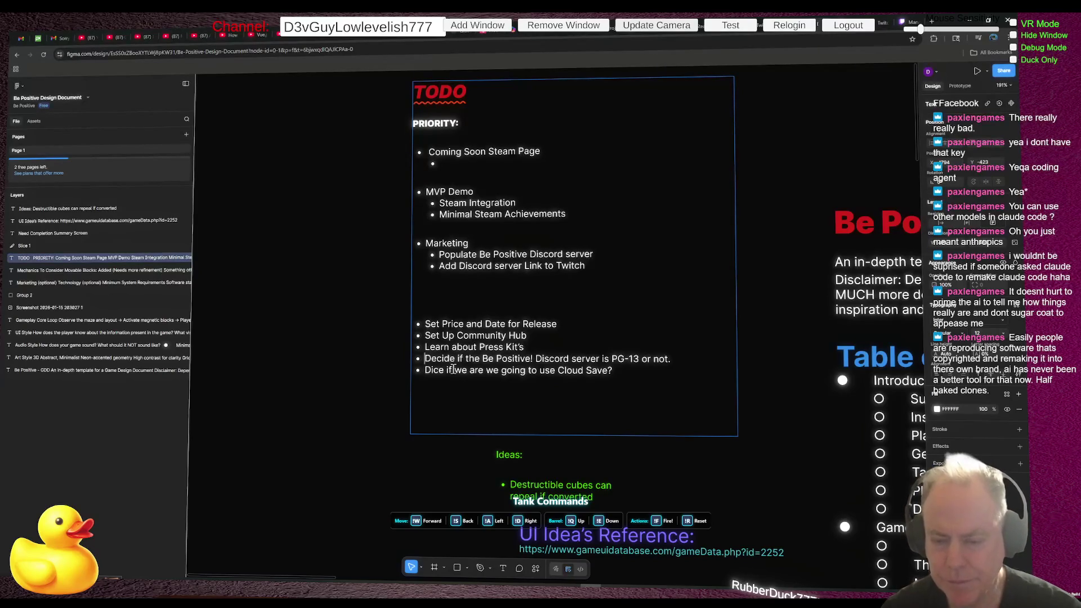
pyautogui.hotkey('shift', 'Down')
pyautogui.hotkey('shift', 'Down')
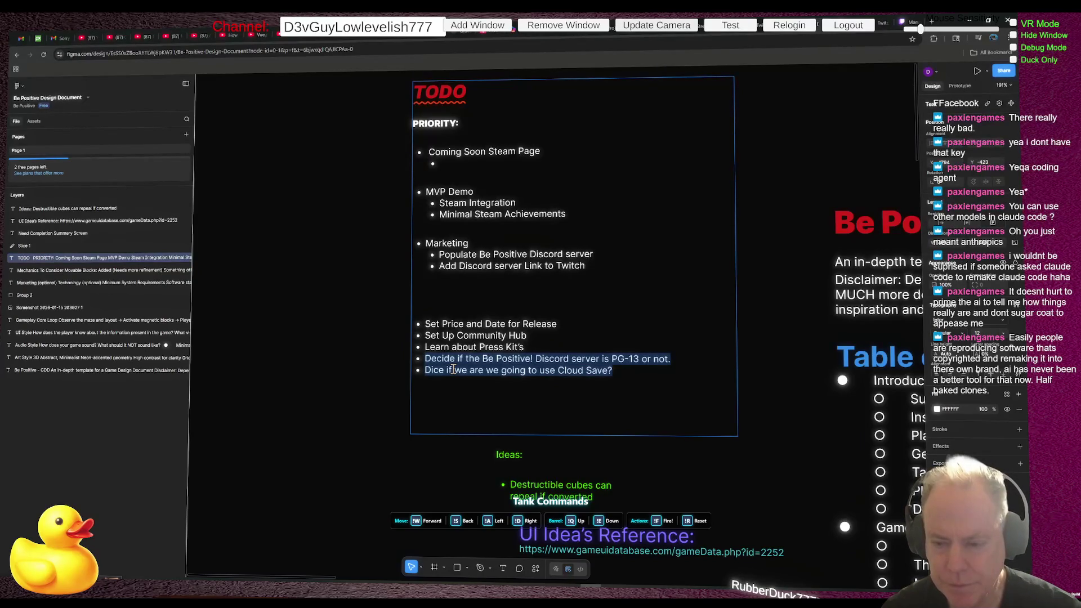
pyautogui.press('Right')
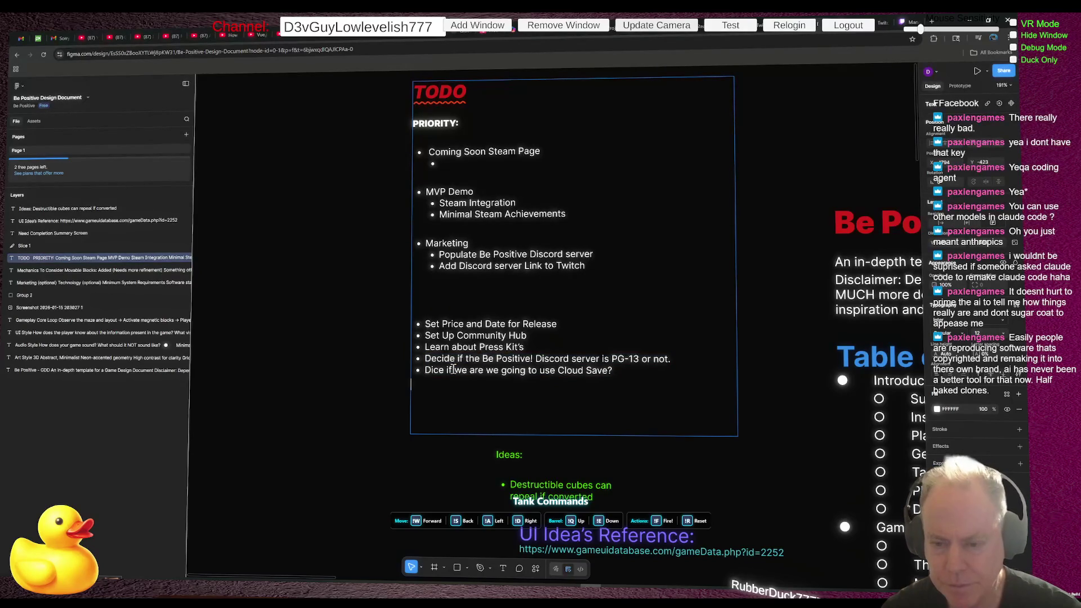
pyautogui.hotkey('shift', 'Up')
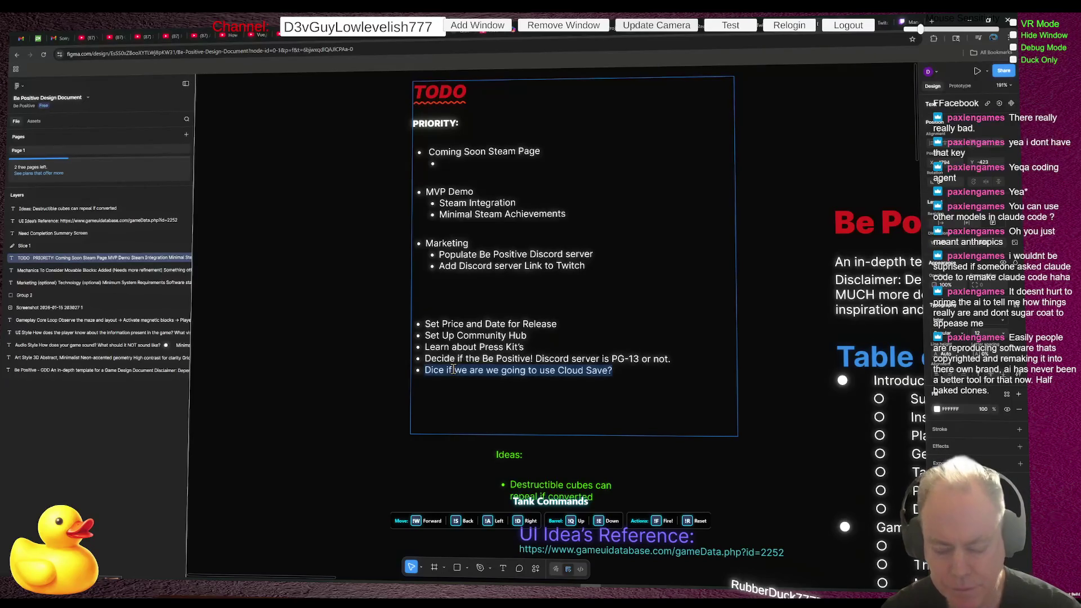
pyautogui.hotkey('ctrl', 'x')
pyautogui.press('Up')
pyautogui.press('Up')
pyautogui.press('Up')
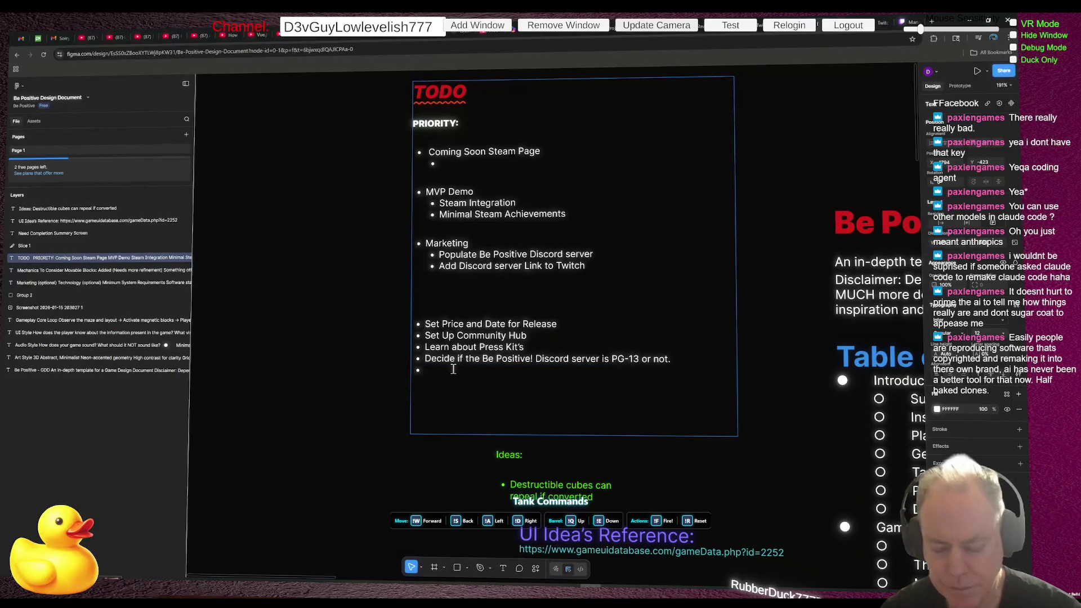
pyautogui.hotkey('ctrl', 'v')
pyautogui.press('Down')
pyautogui.press('Down')
pyautogui.press('Down')
pyautogui.press('BackSpace')
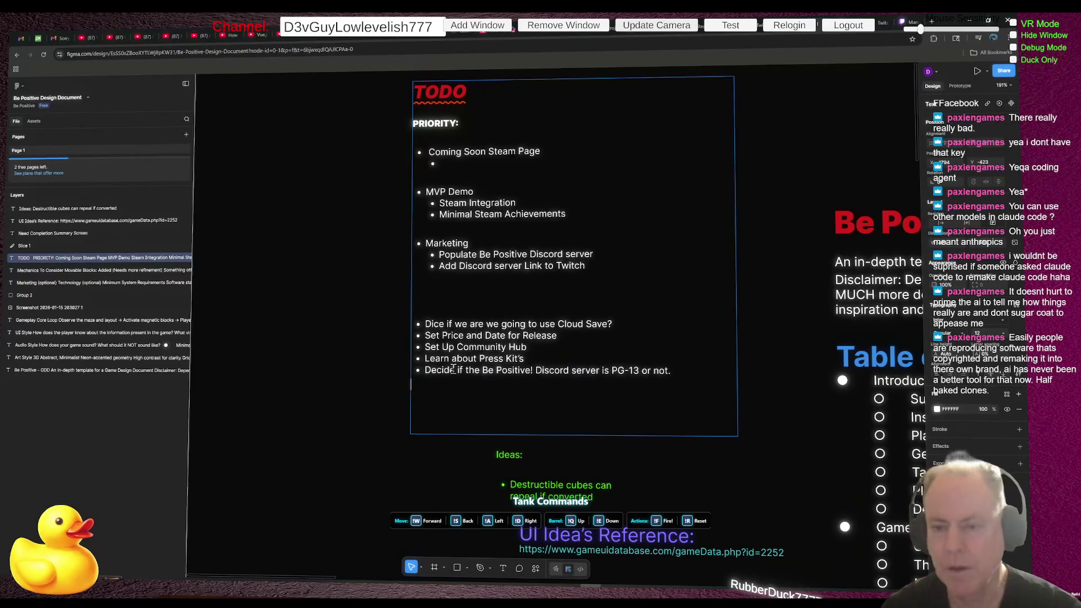
pyautogui.hotkey('alt', 'Tab')
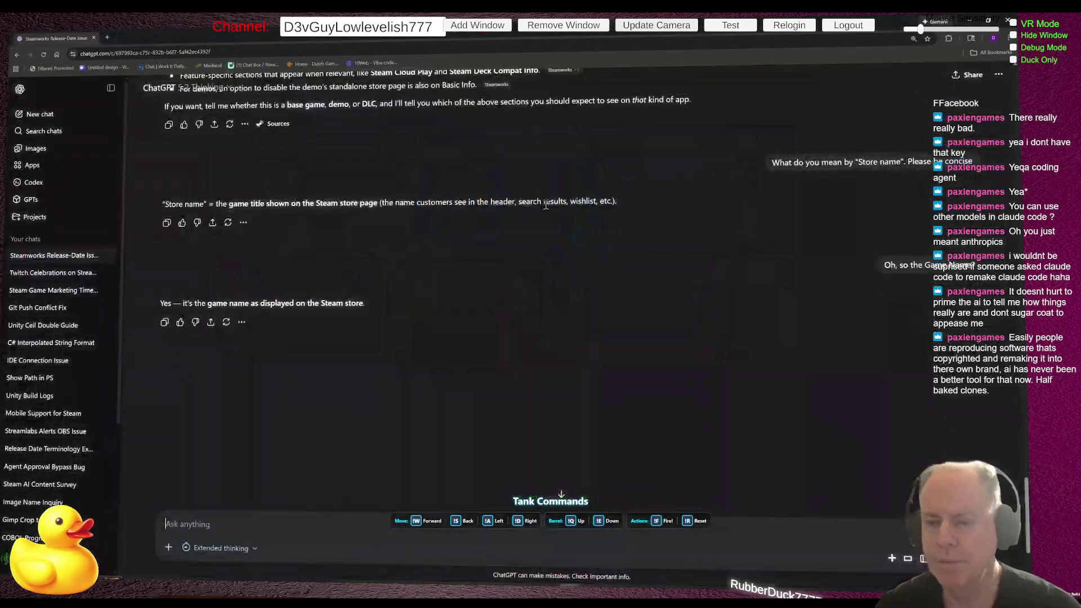
pyautogui.scroll(2, 448, 264)
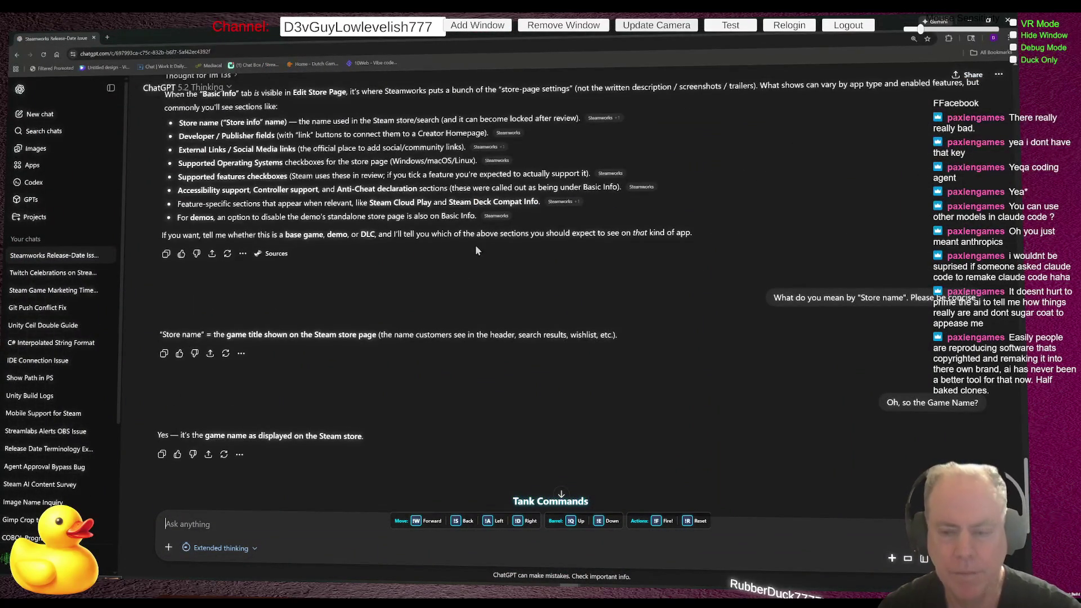
pyautogui.hotkey('alt', 'Tab')
pyautogui.hotkey('alt', 'Tab')
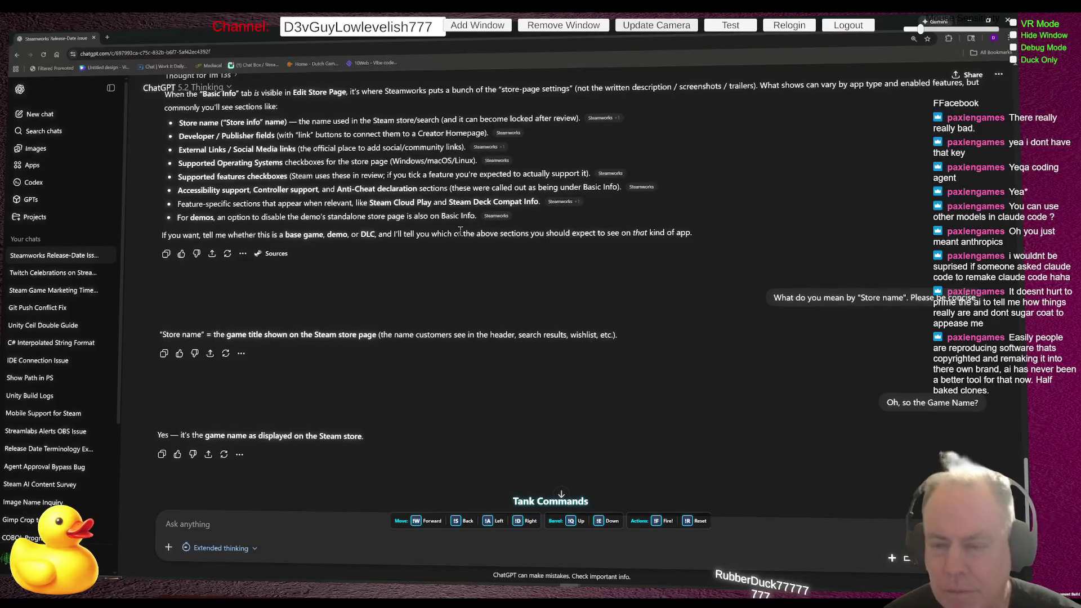
# Paste the Vertical Capsule (748px x 896px) requirement and ask 'The * is Red, what does it mean?'.
pyautogui.hotkey('ctrl', 'v')
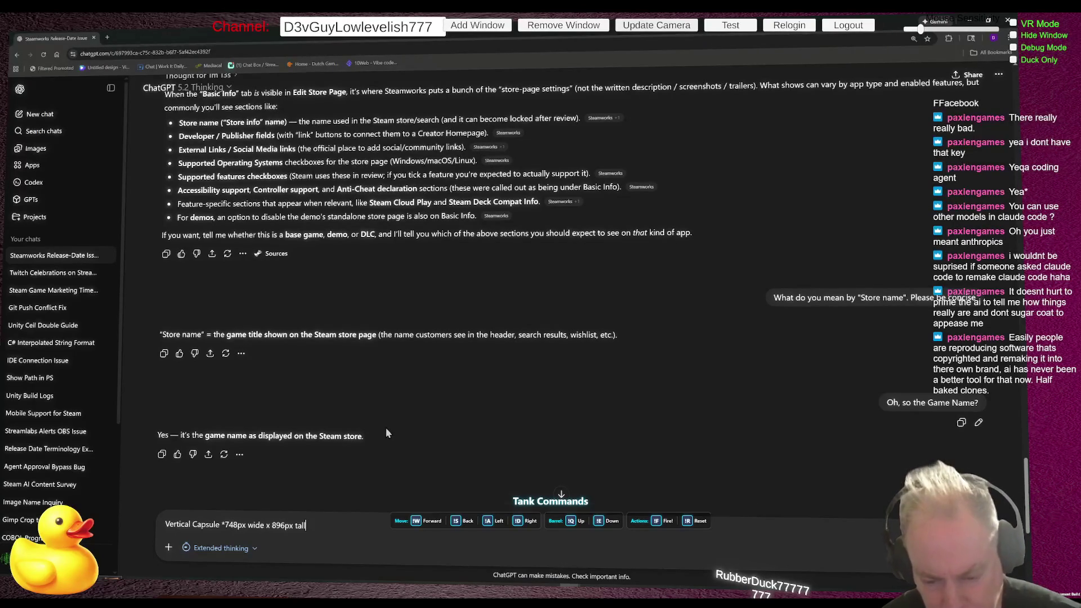
pyautogui.hotkey('shift', 'Return')
pyautogui.hotkey('shift', 'Return')
pyautogui.write('The * is Red, what does it mean')
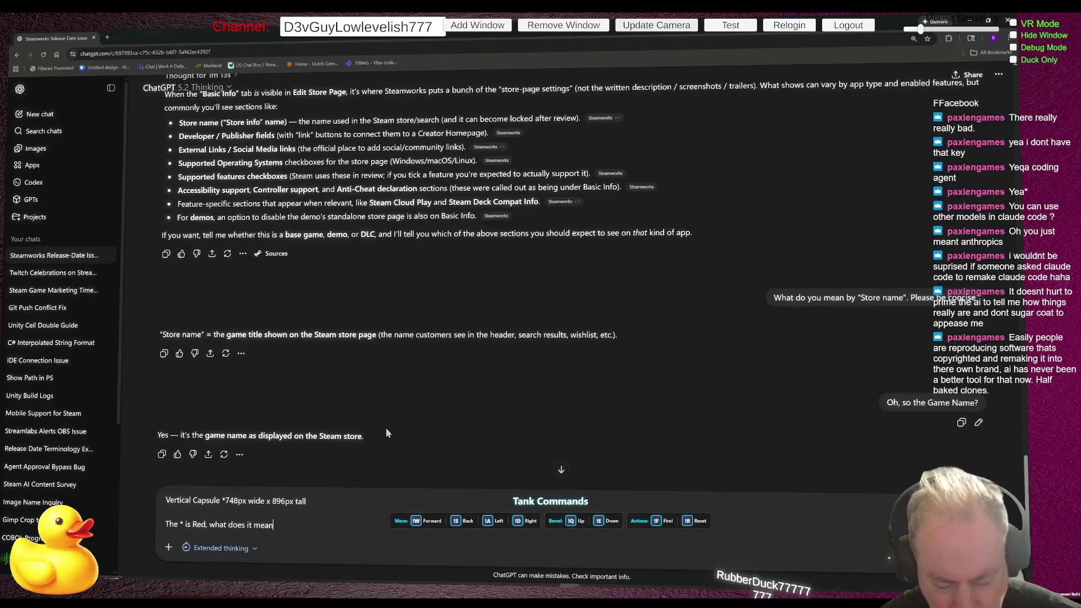
pyautogui.write('?')
pyautogui.press('Return')
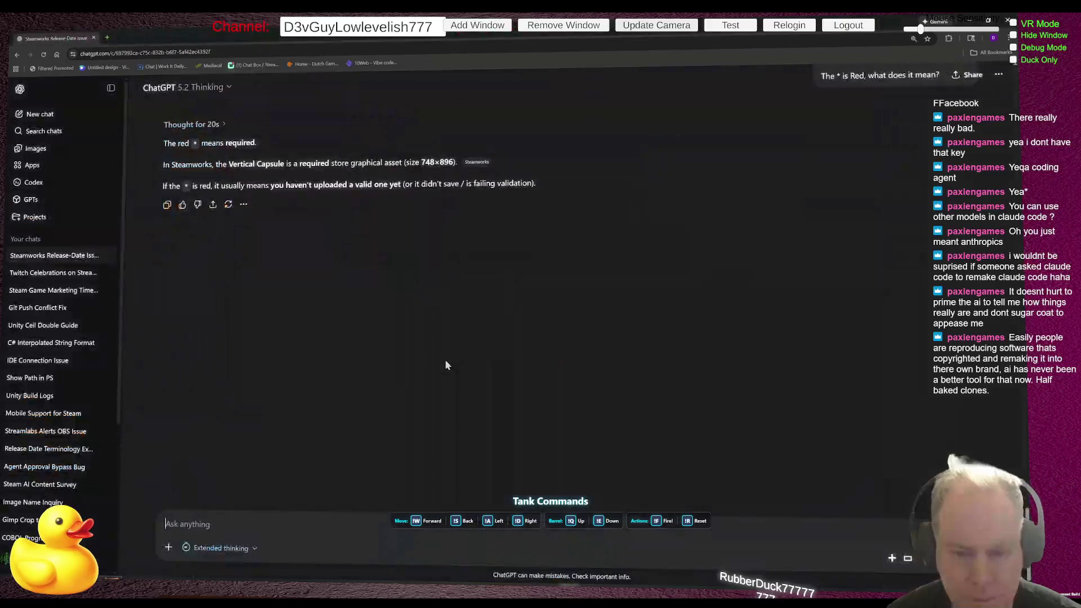
pyautogui.scroll(3, 366, 348)
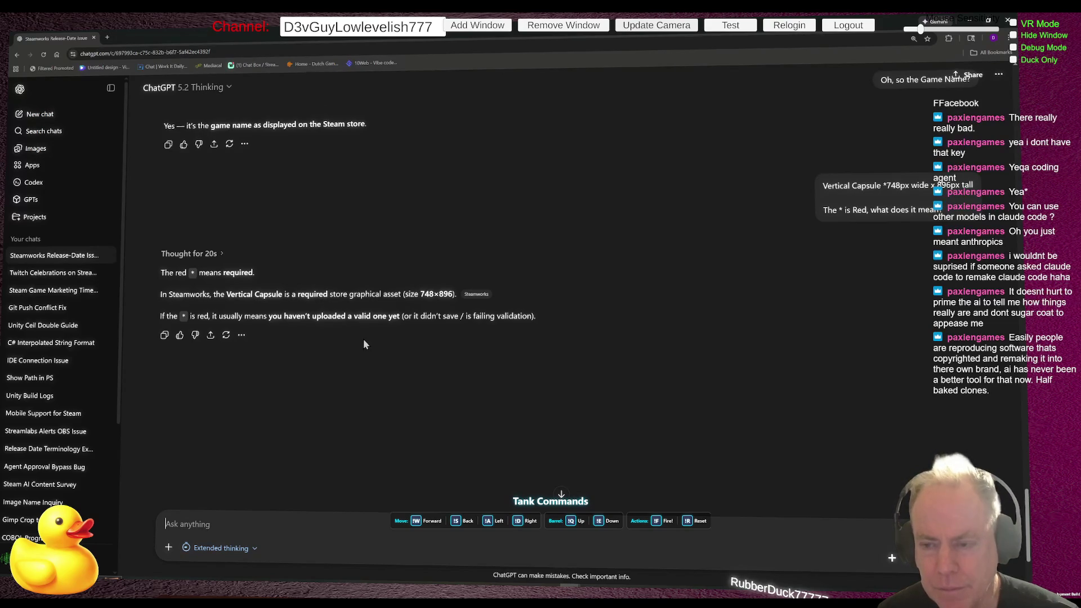
pyautogui.write('How does DLC work')
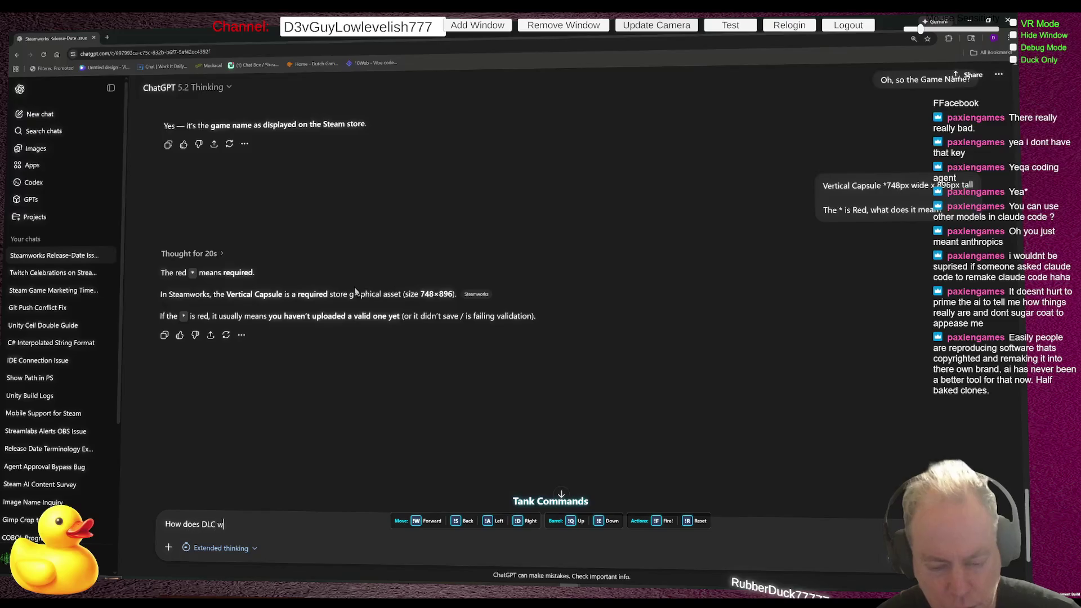
# Send the 'How does DLC work' question to ChatGPT.
pyautogui.press('Return')
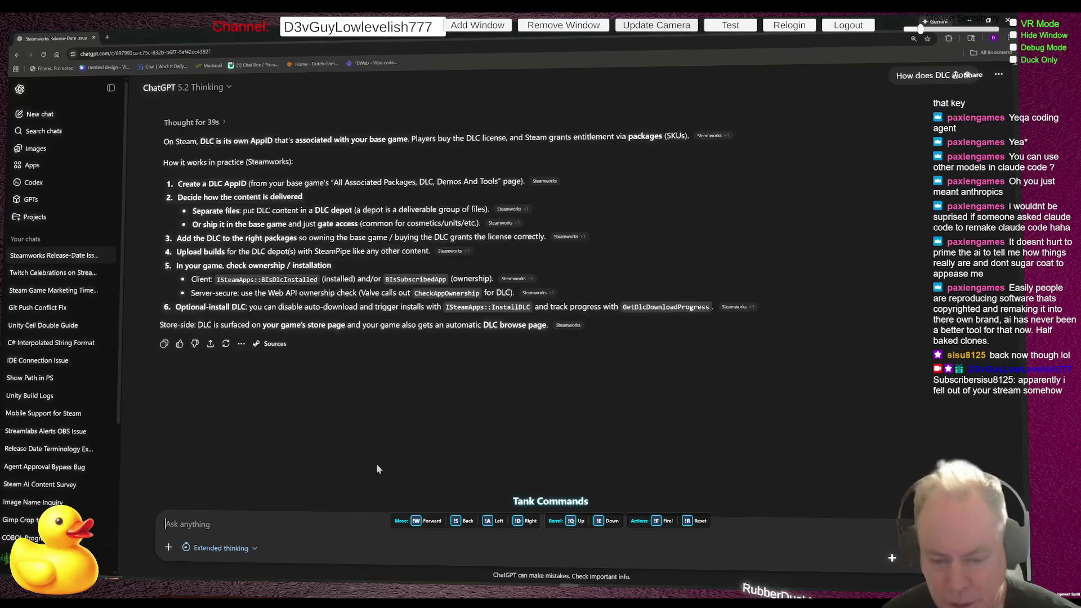
# Send ChatGPT the follow-up that the game name was renamed under Tech -> Edit Steamworks Settings, with no Basic Information tab.
pyautogui.write('IU')
pyautogui.write(' was able ')
pyautogui.write('to ')
pyautogui.write('change ')
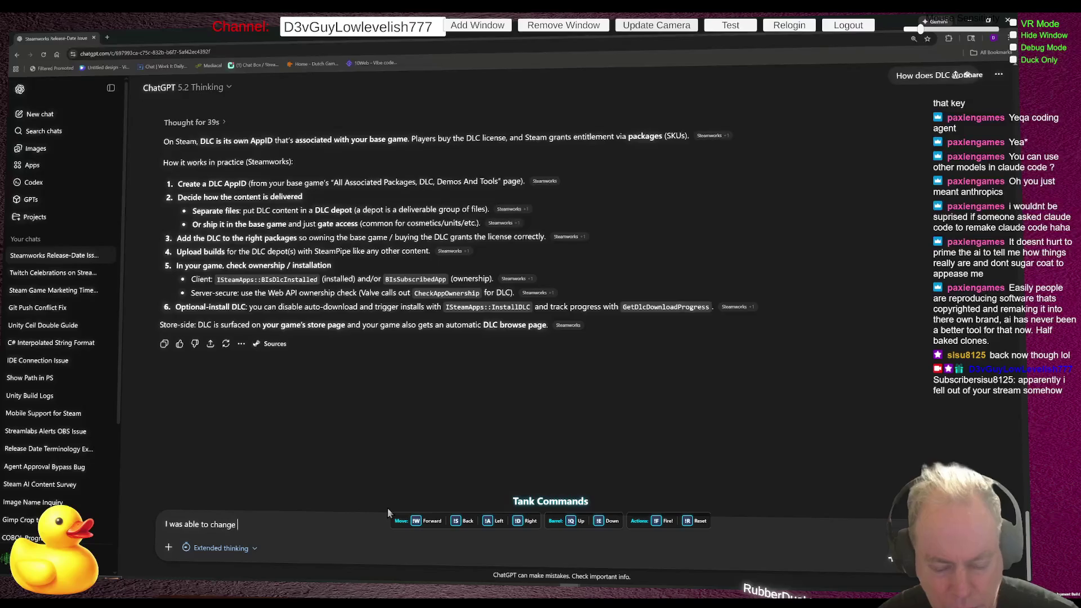
pyautogui.write('the Name o')
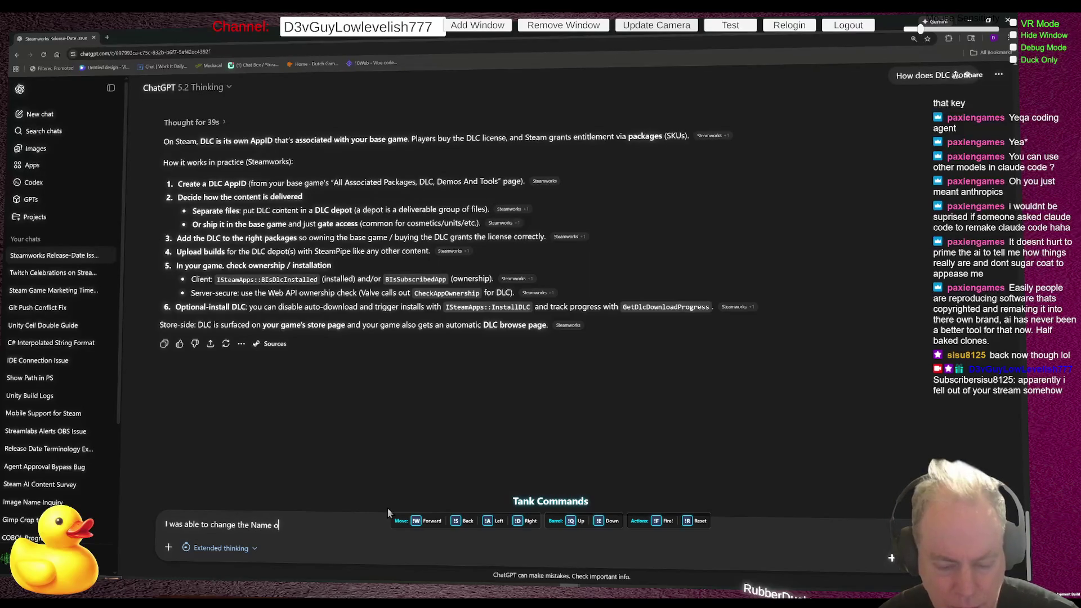
pyautogui.write('f the Game ')
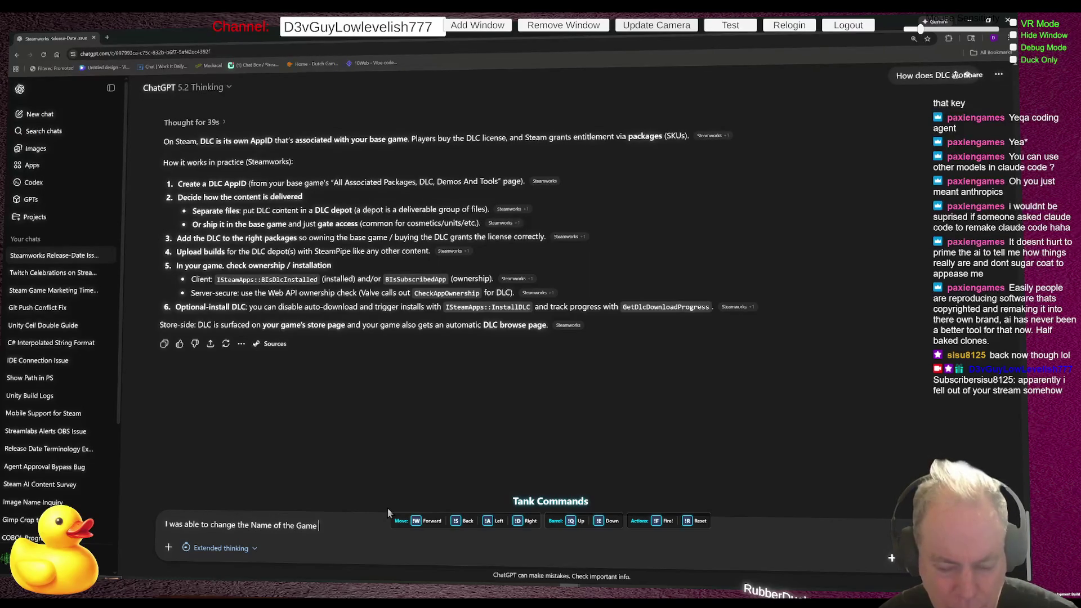
pyautogui.write('under Technical Tools')
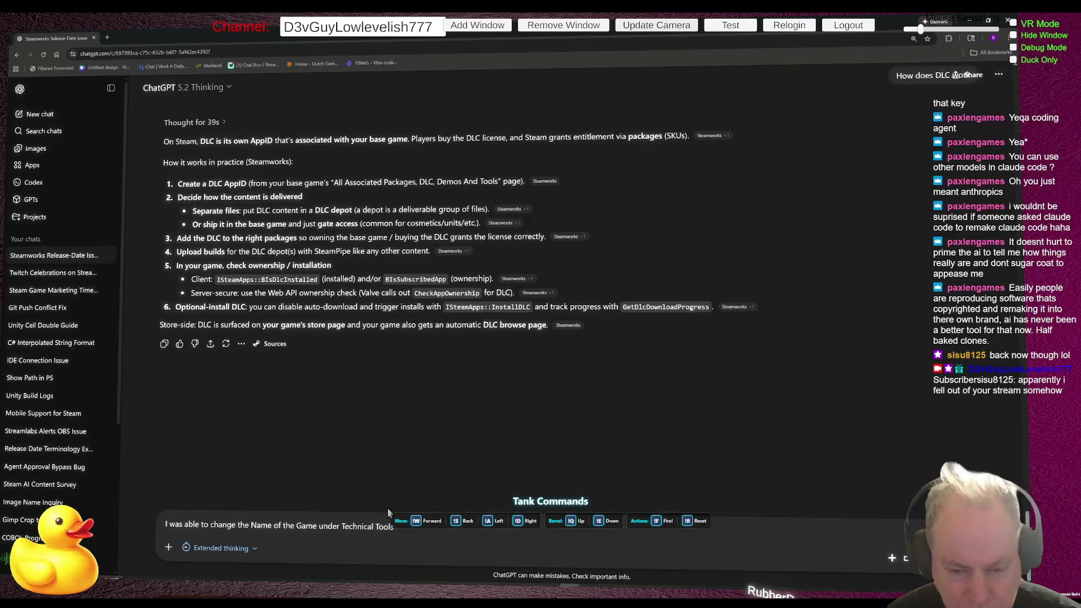
pyautogui.write(' -')
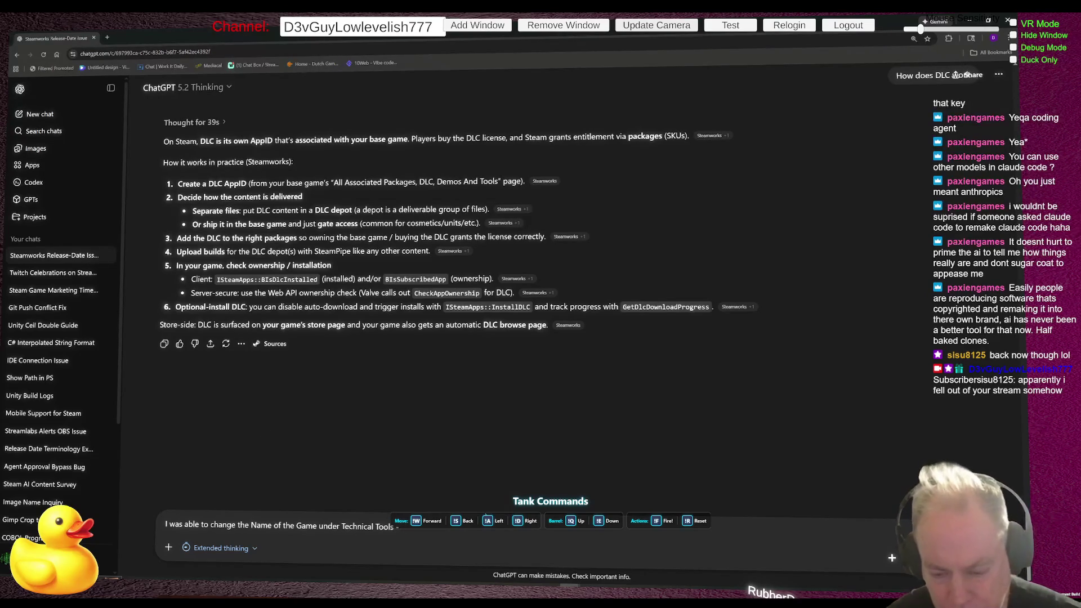
pyautogui.write('>>Edit Steamwork')
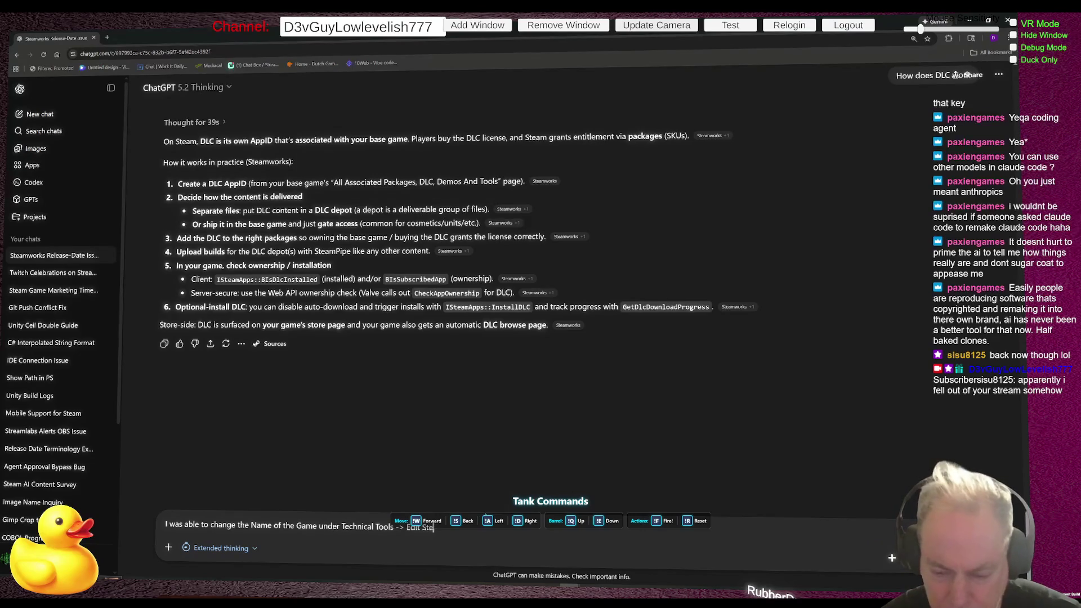
pyautogui.write('s ')
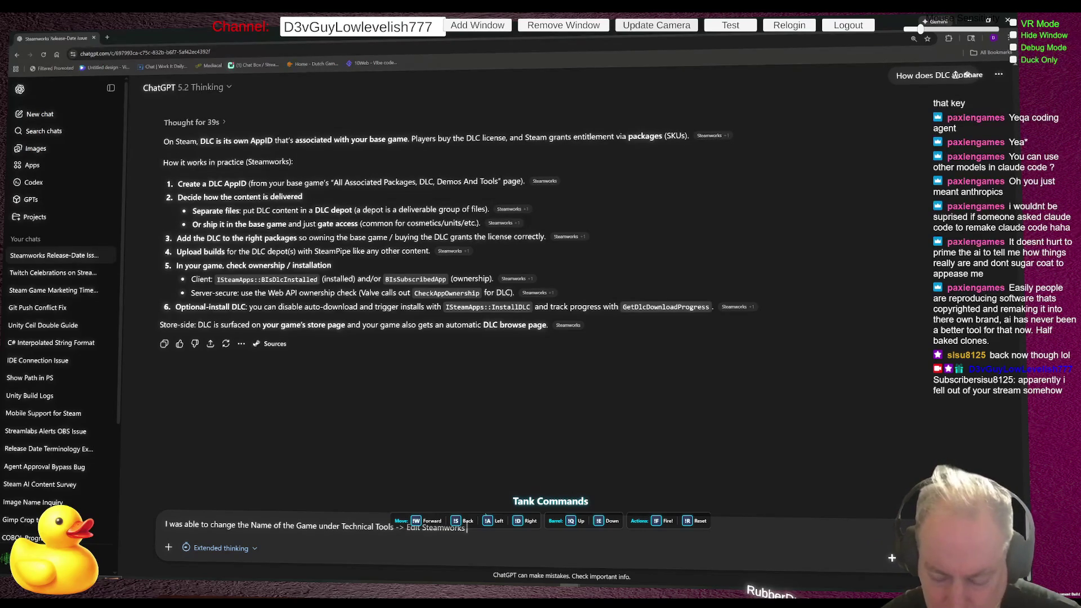
pyautogui.write('Settings')
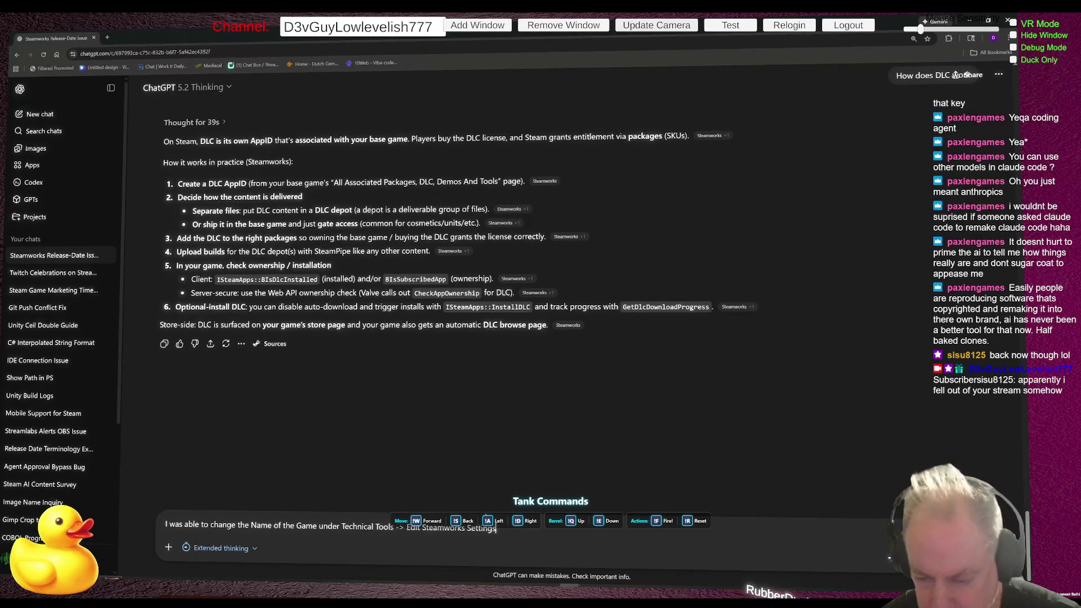
pyautogui.write('. No ')
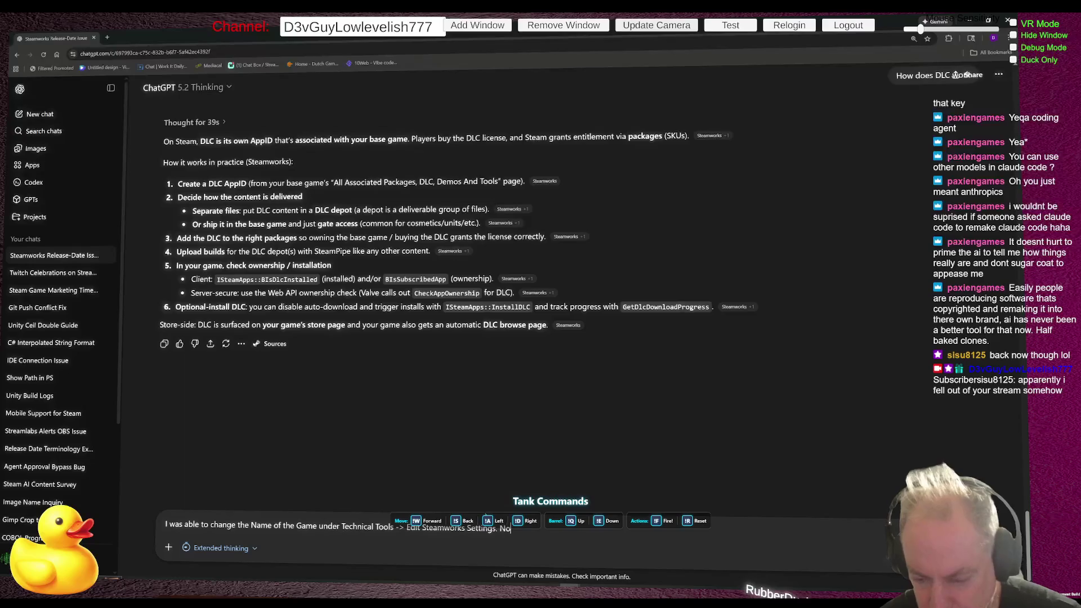
pyautogui.write('Basi')
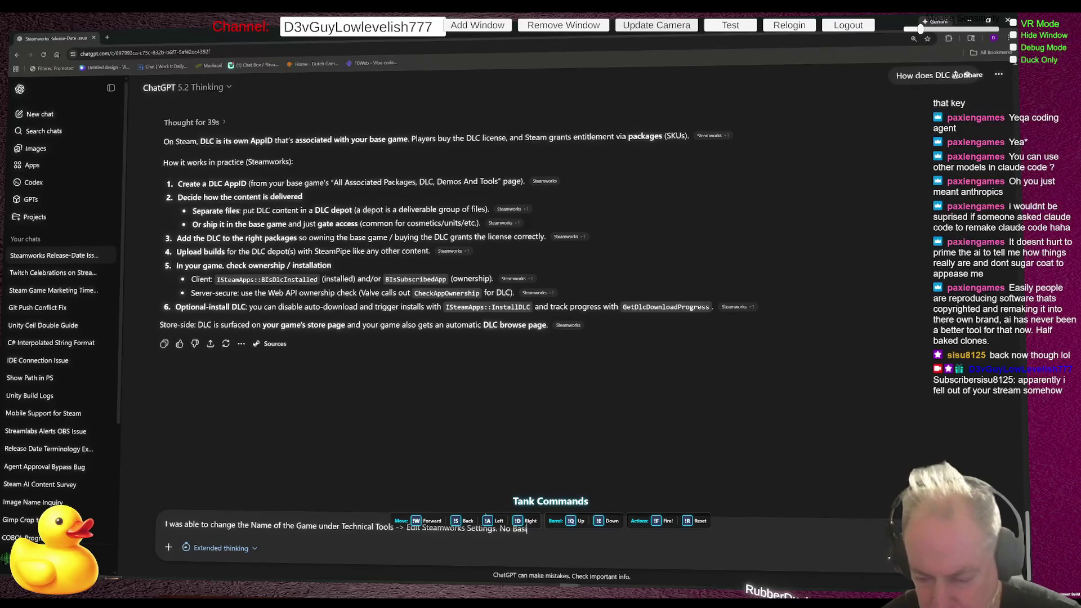
pyautogui.write('c Infor')
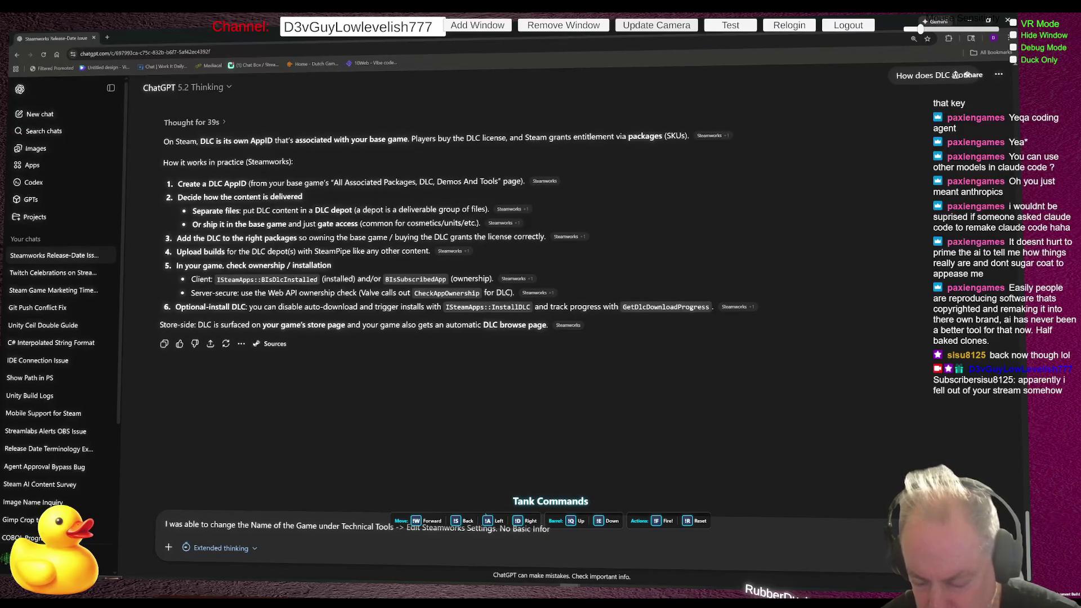
pyautogui.write('at')
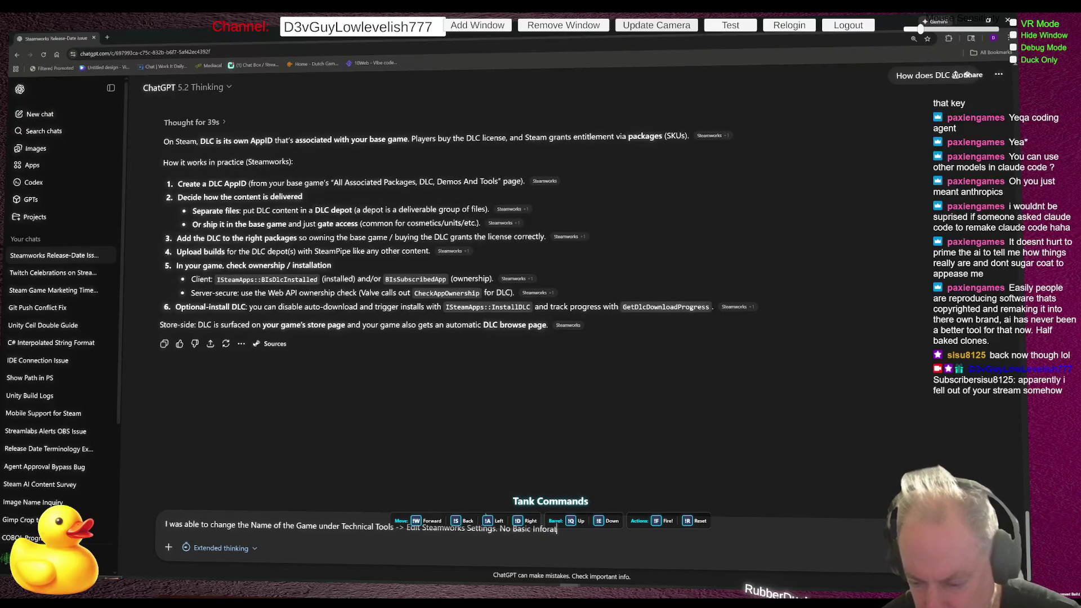
pyautogui.write('ion tab')
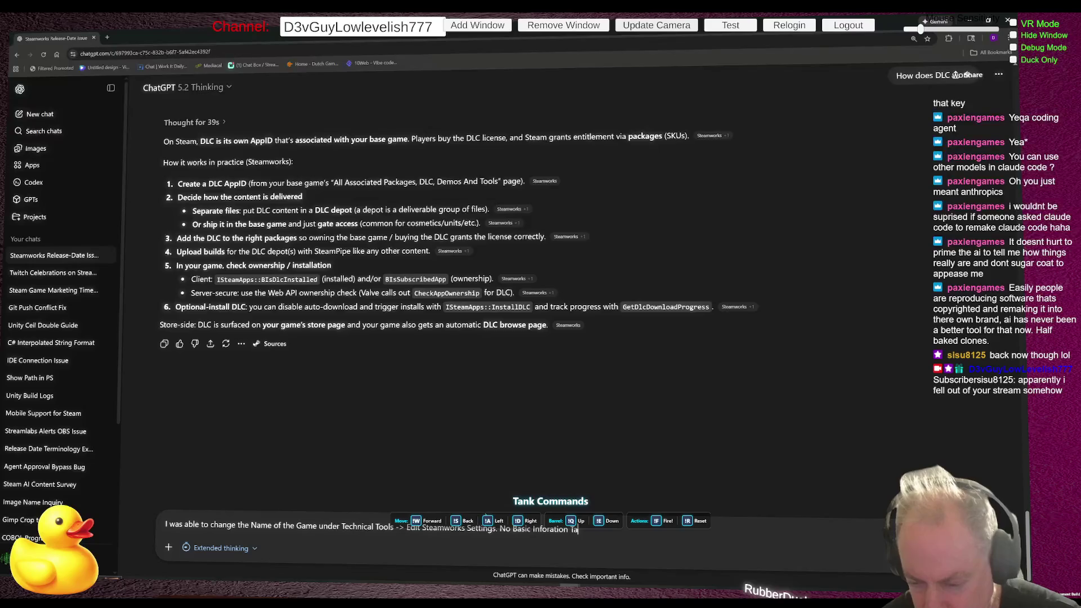
pyautogui.press('Return')
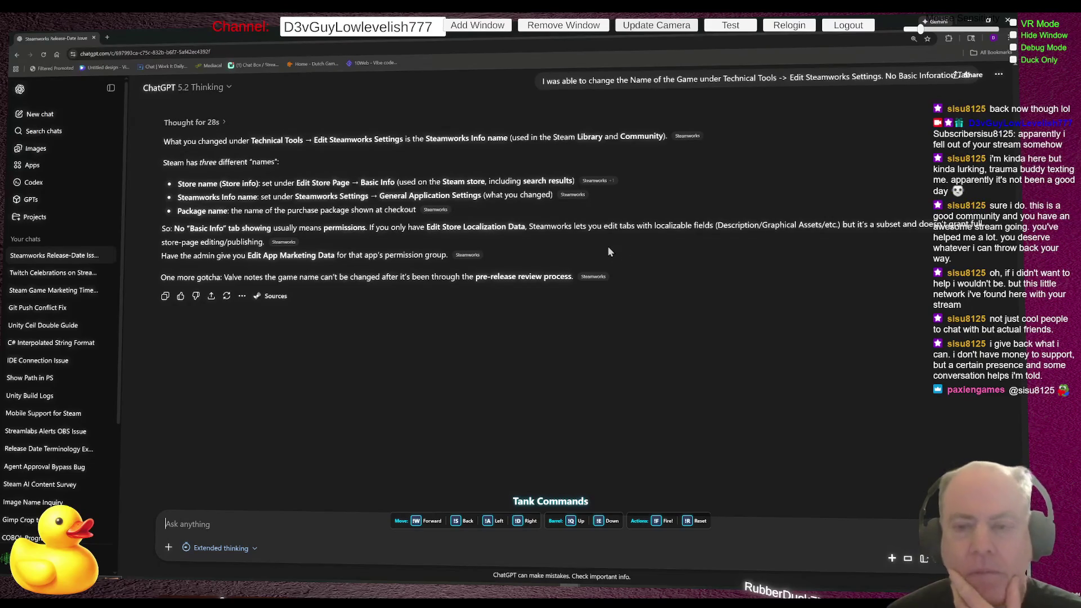
# Scroll back up through ChatGPT's reply on the Store, Steamworks Info and Package names.
pyautogui.scroll(1, 665, 265)
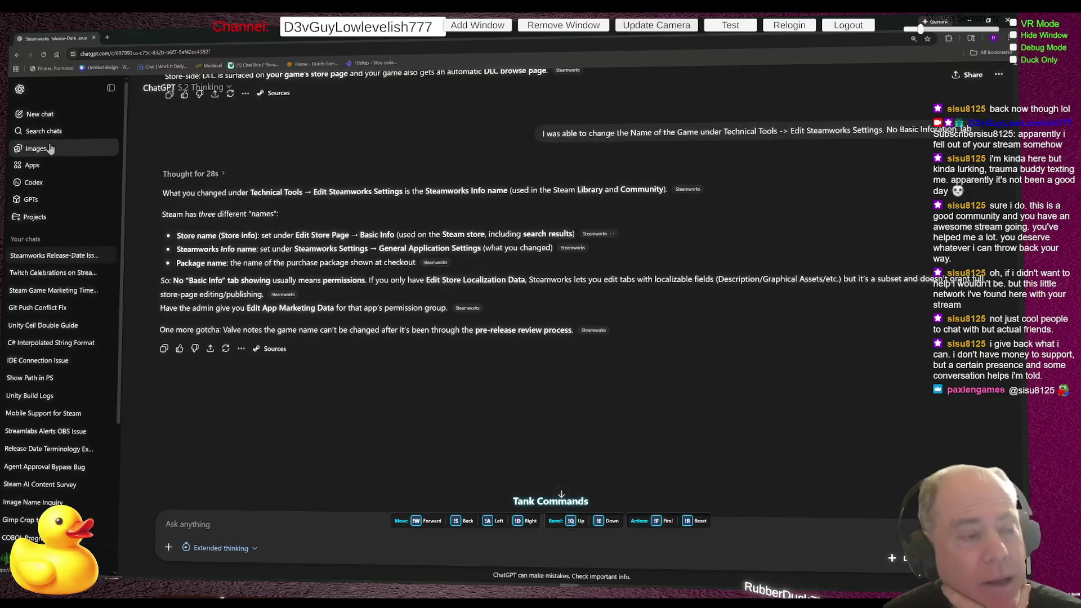